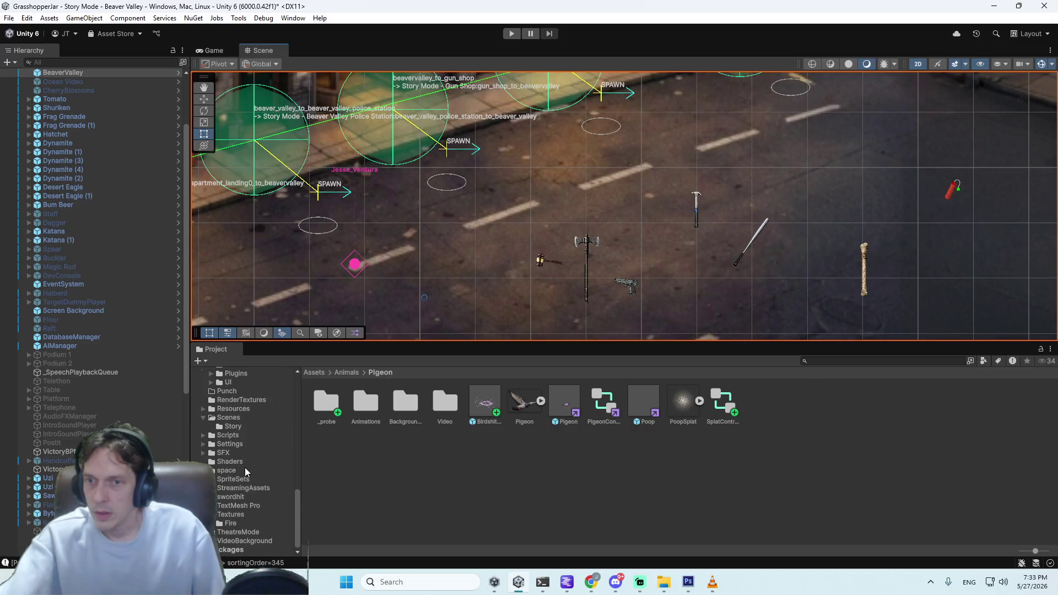
# Step: Open the SpriteSets folder in the Project window and browse its sprites, including Bass
pyautogui.click(235, 485)
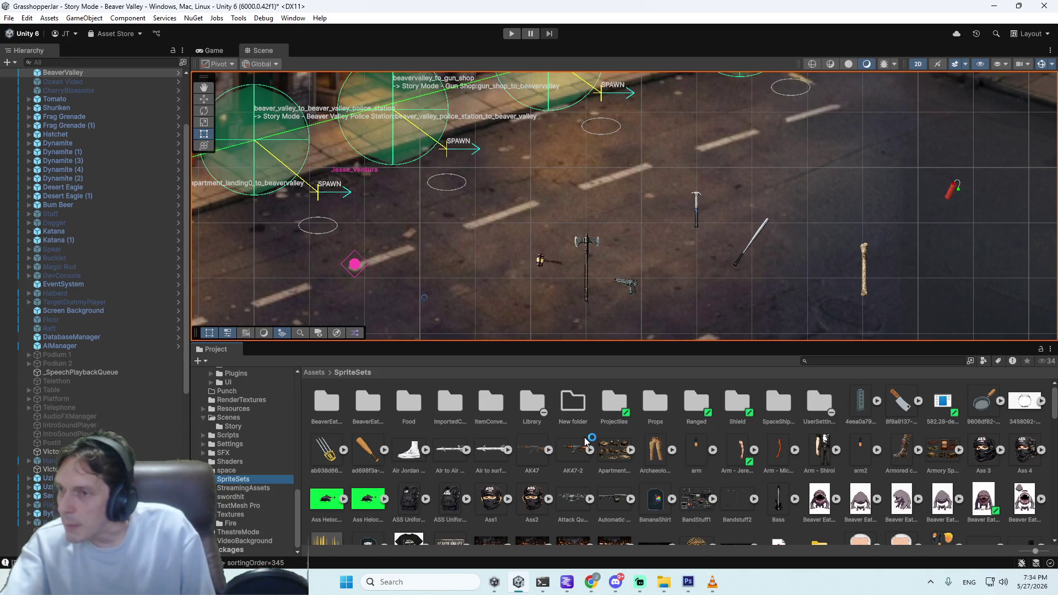
pyautogui.moveTo(777, 496)
pyautogui.mouseDown()
pyautogui.moveTo(697, 314)
pyautogui.moveTo(717, 273)
pyautogui.moveTo(757, 517)
pyautogui.moveTo(785, 506)
pyautogui.mouseUp()
pyautogui.scroll(-3, 783, 489)
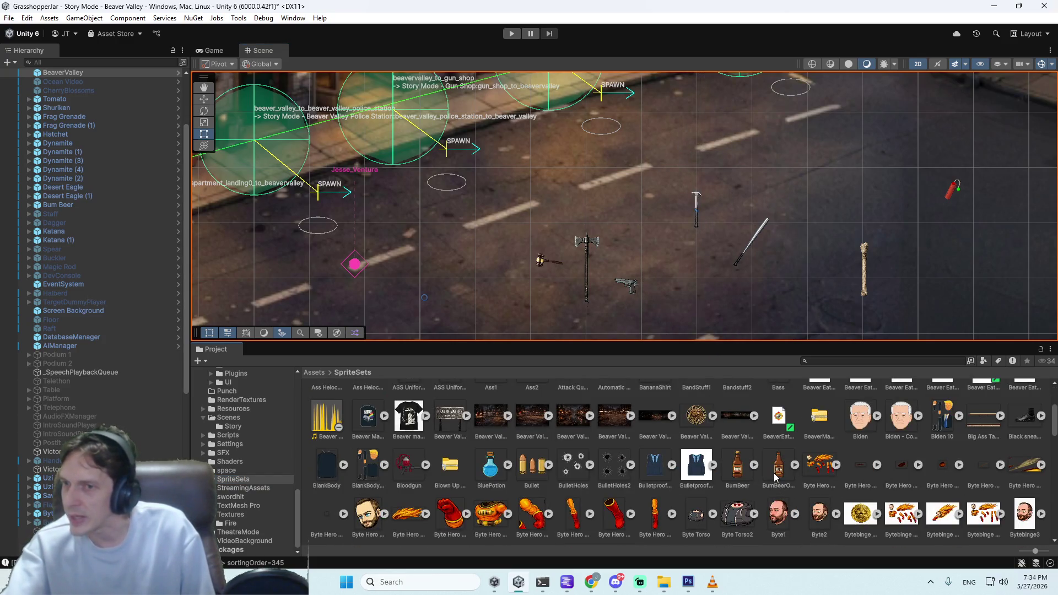
pyautogui.scroll(-3, 775, 478)
pyautogui.scroll(-3, 775, 477)
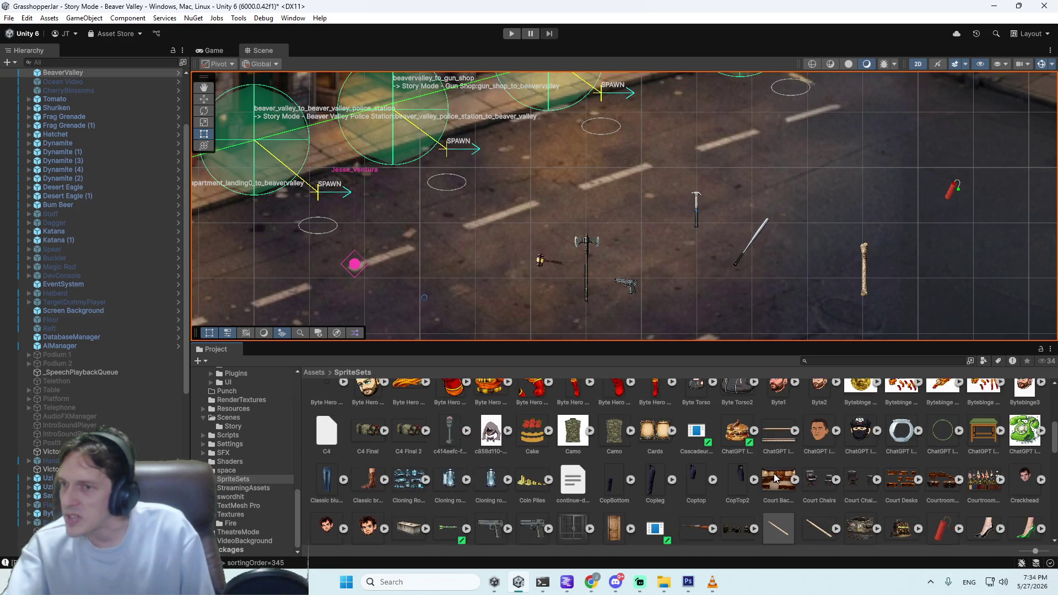
pyautogui.scroll(-4, 775, 478)
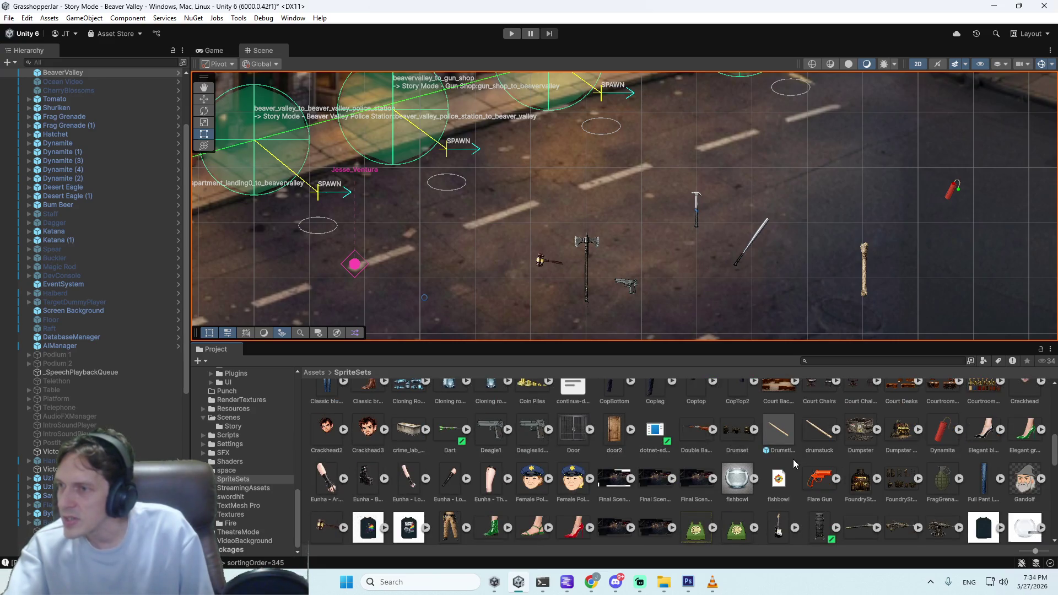
pyautogui.scroll(-3, 792, 459)
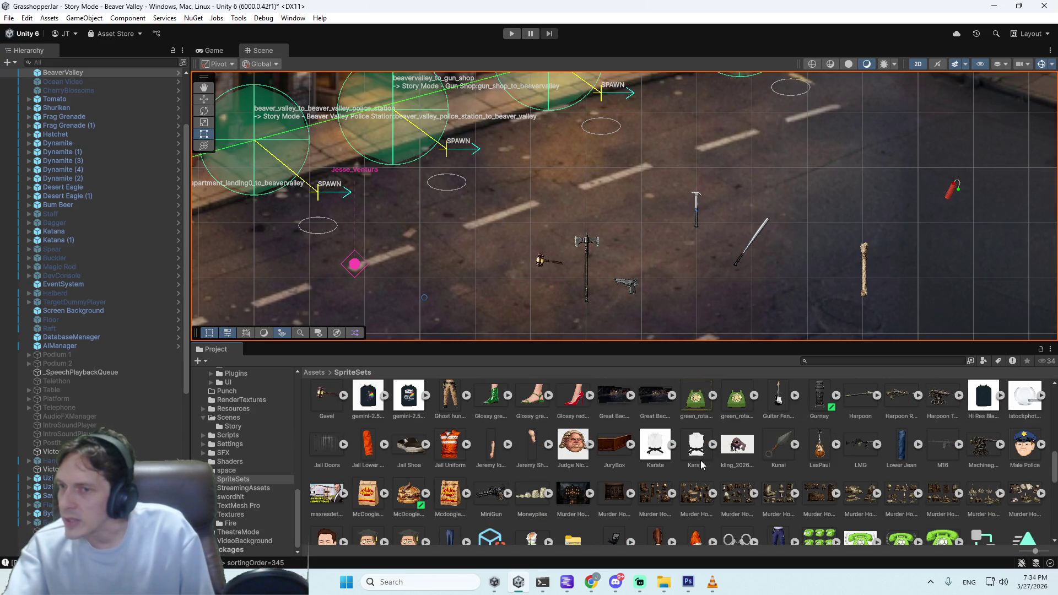
pyautogui.scroll(-2, 701, 463)
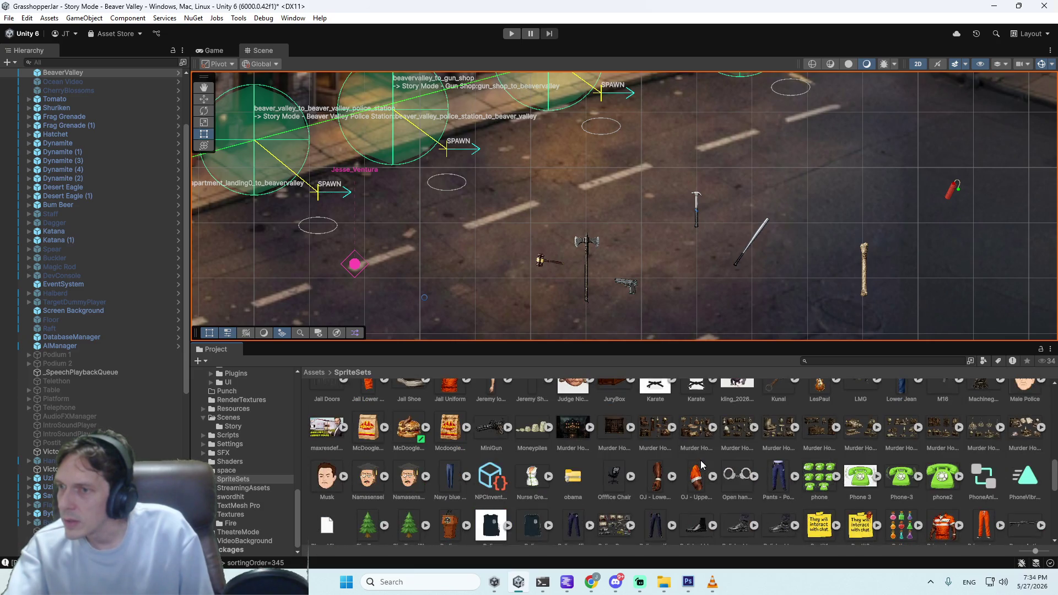
pyautogui.scroll(10, 700, 460)
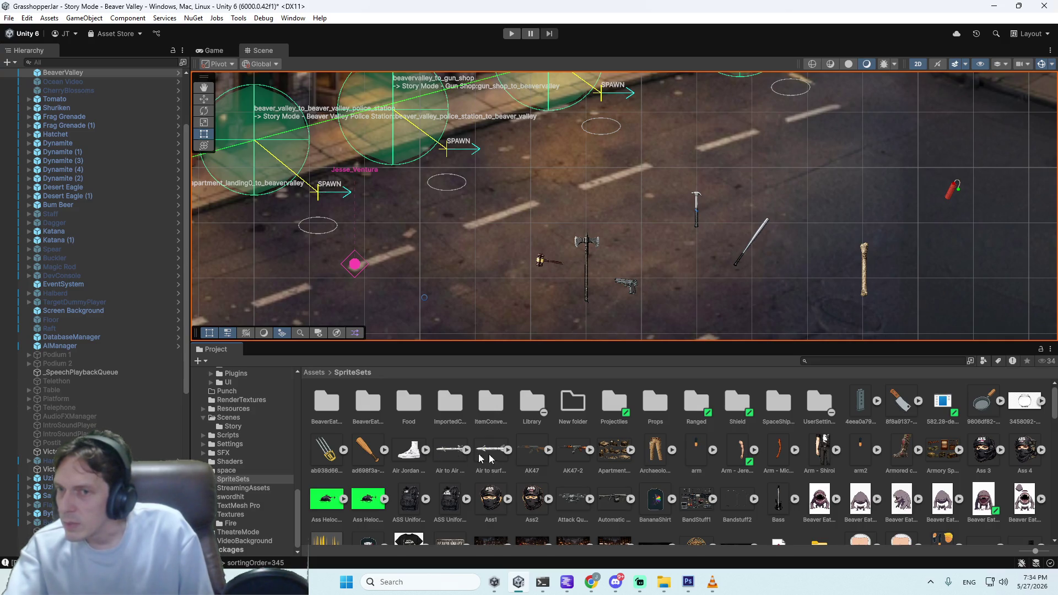
# Step: Scroll through the remaining SpriteSets assets to the end of the folder
pyautogui.scroll(-3, 507, 457)
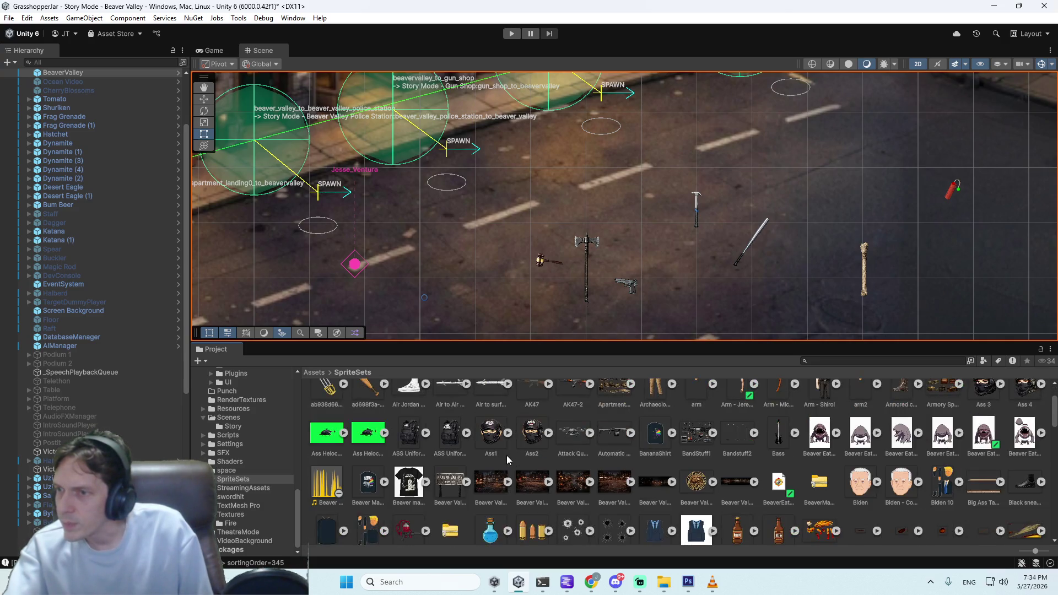
pyautogui.scroll(-1, 507, 459)
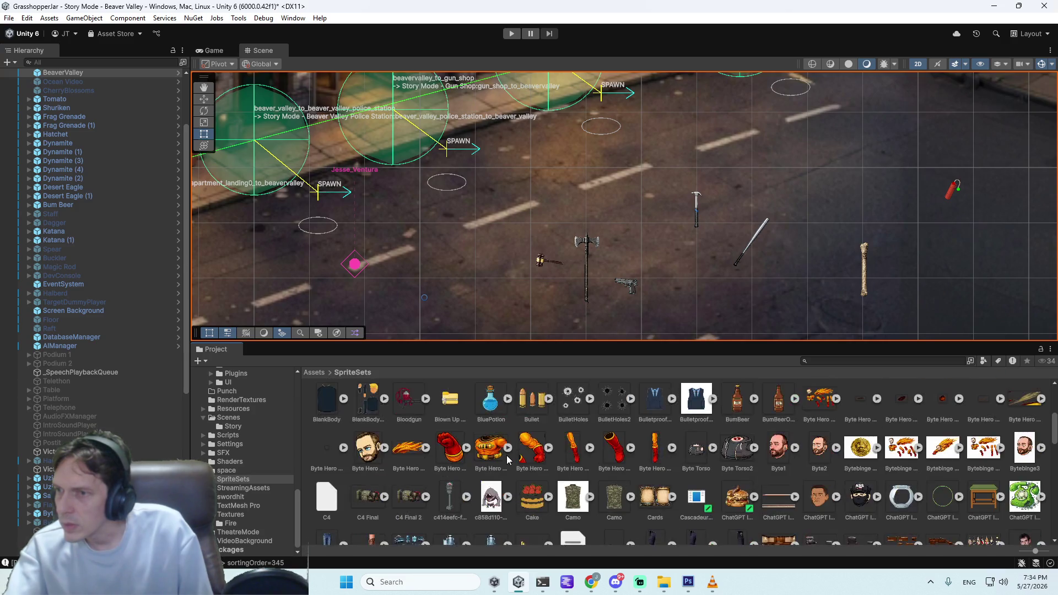
pyautogui.scroll(-1, 508, 458)
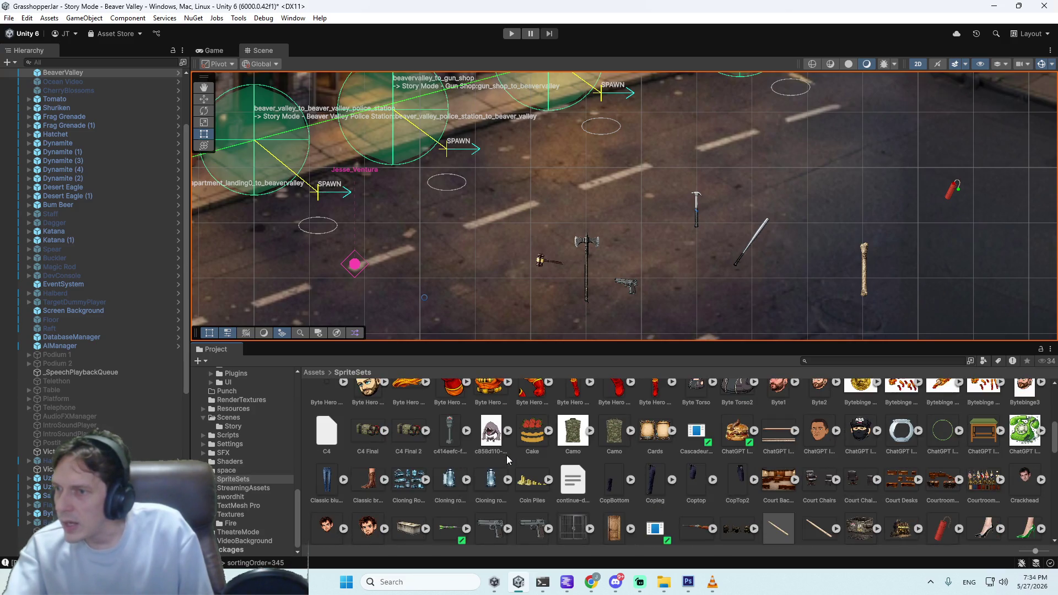
pyautogui.scroll(-1, 507, 456)
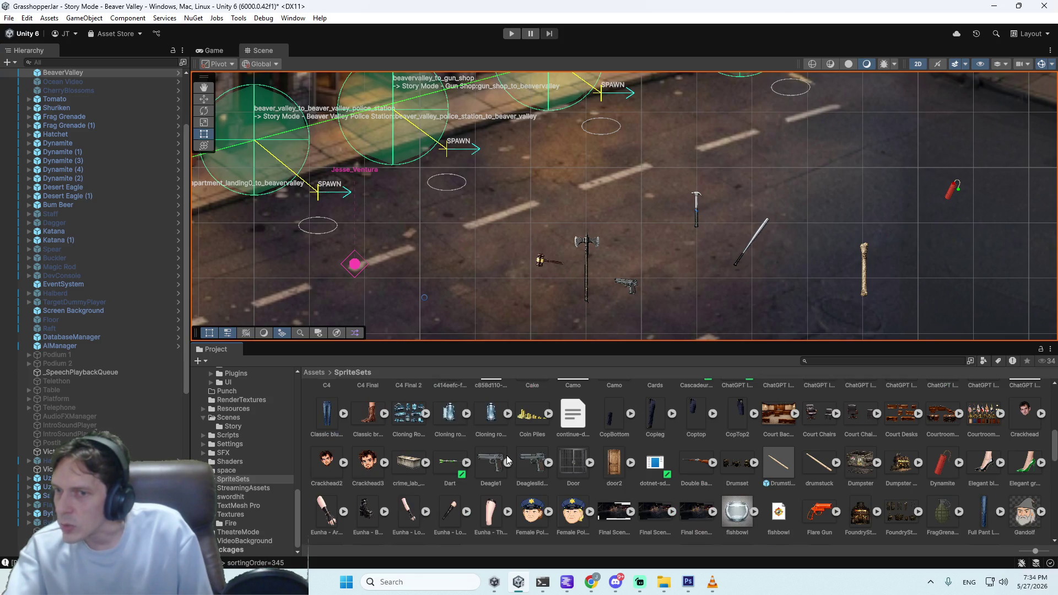
pyautogui.scroll(-1, 507, 456)
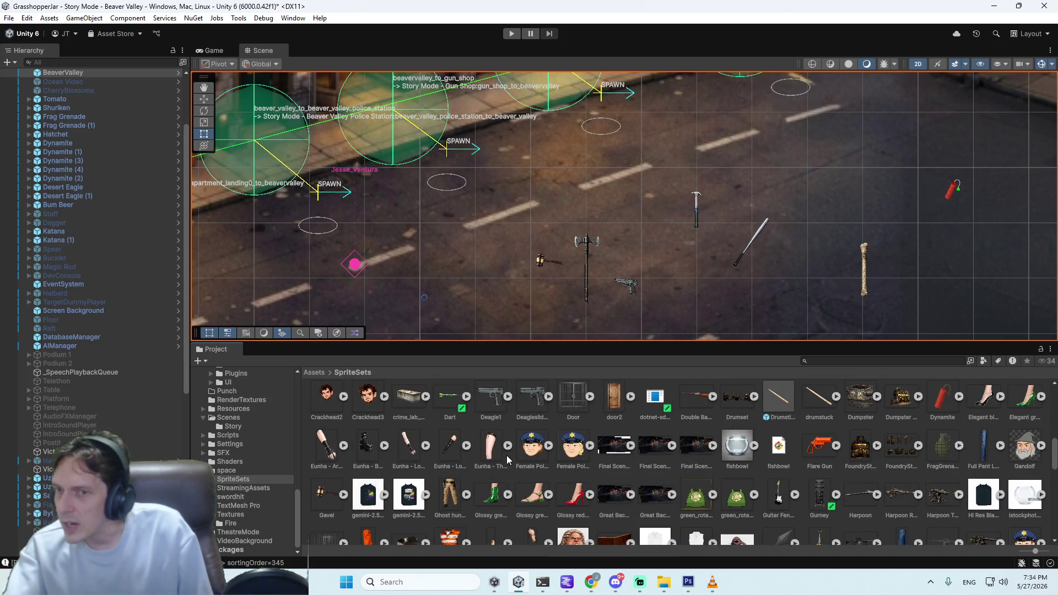
pyautogui.scroll(-1, 534, 473)
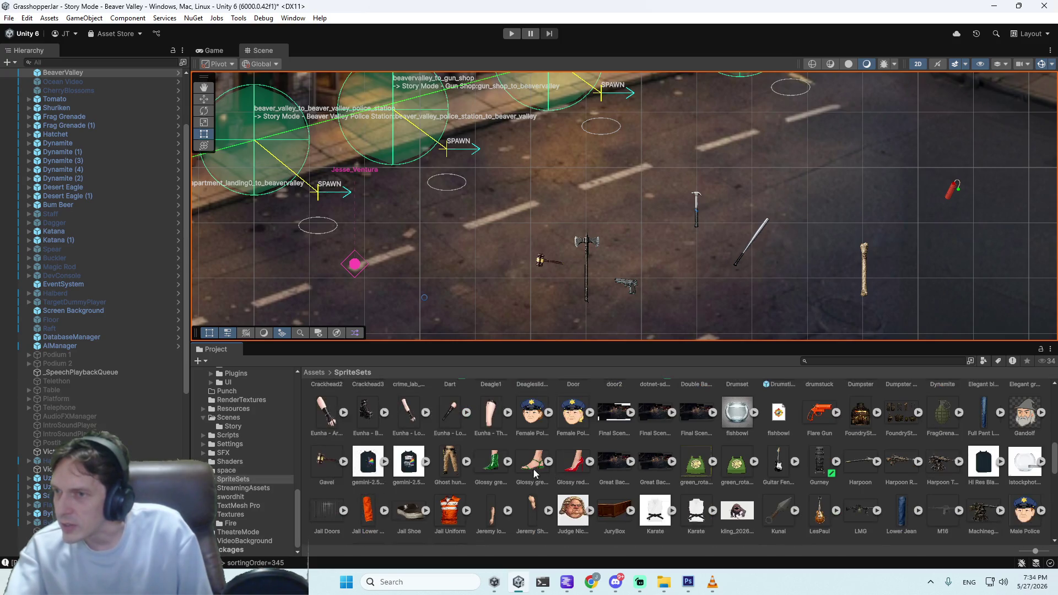
pyautogui.scroll(-1, 620, 461)
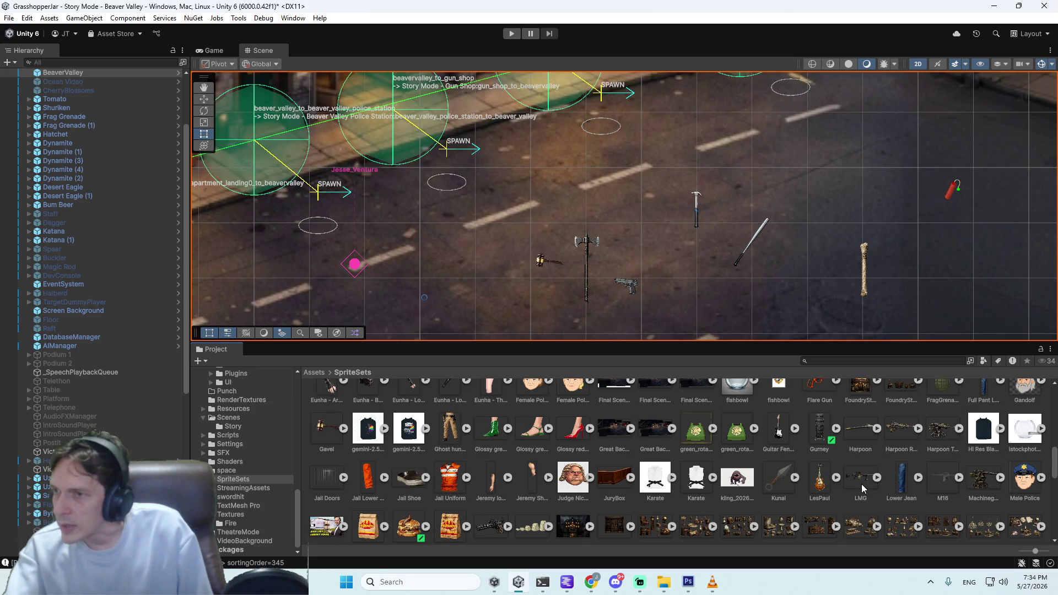
pyautogui.scroll(-1, 865, 480)
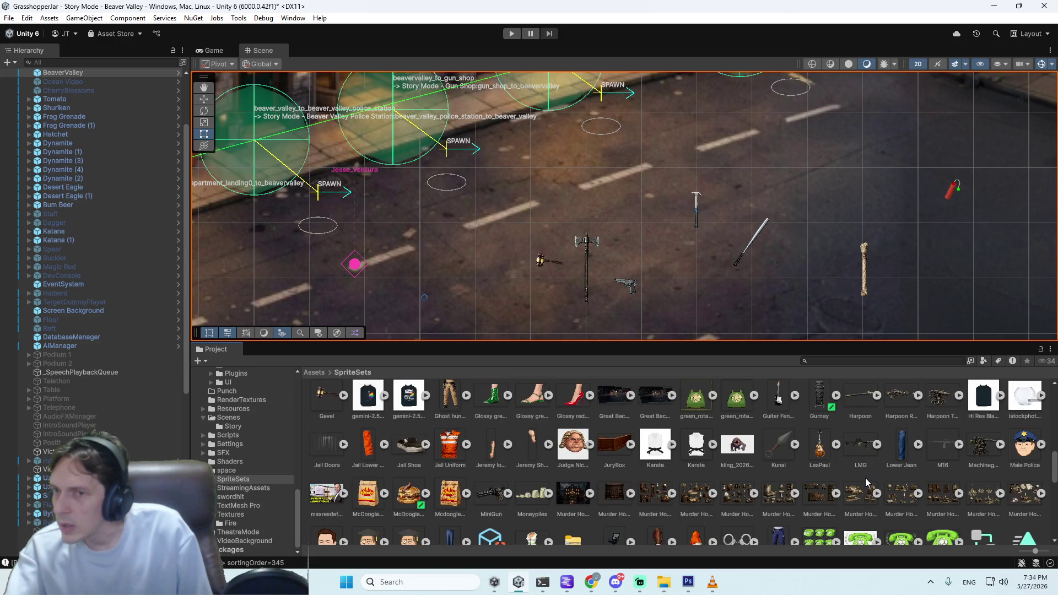
pyautogui.scroll(-3, 865, 479)
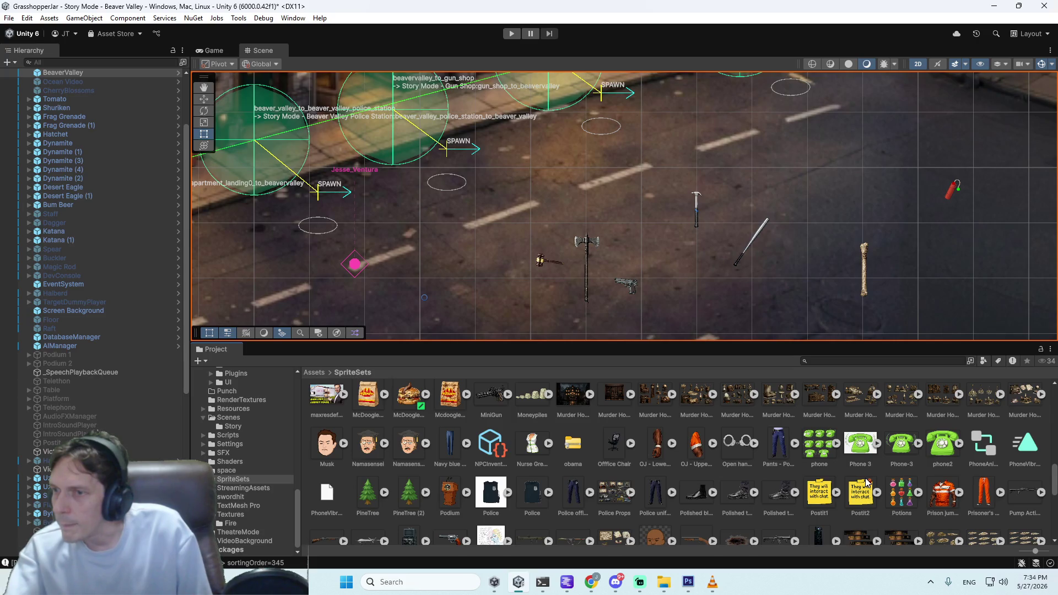
pyautogui.scroll(-1, 866, 483)
pyautogui.scroll(-2, 867, 483)
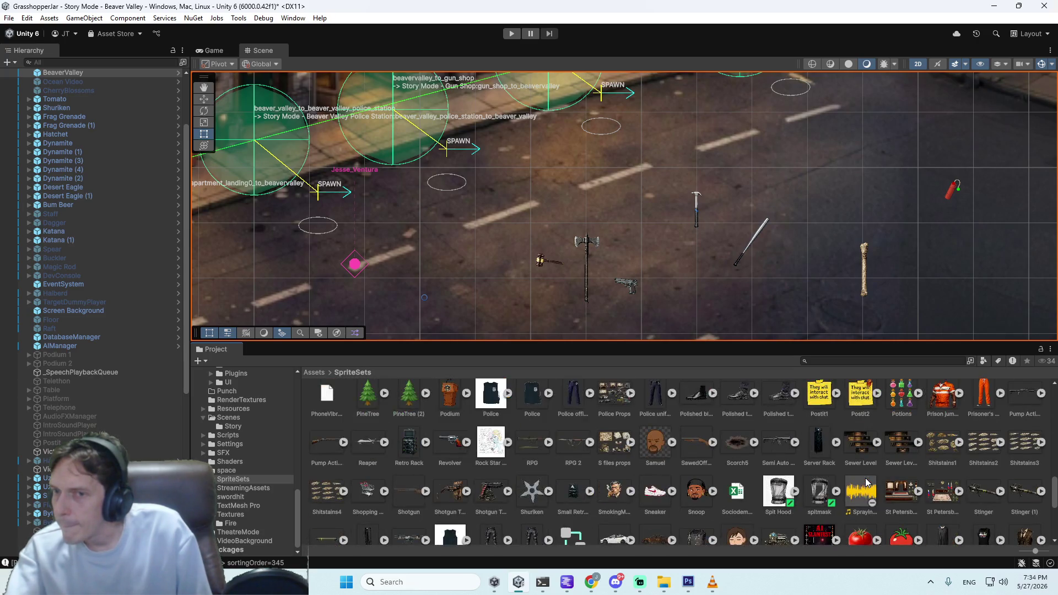
pyautogui.scroll(-1, 866, 482)
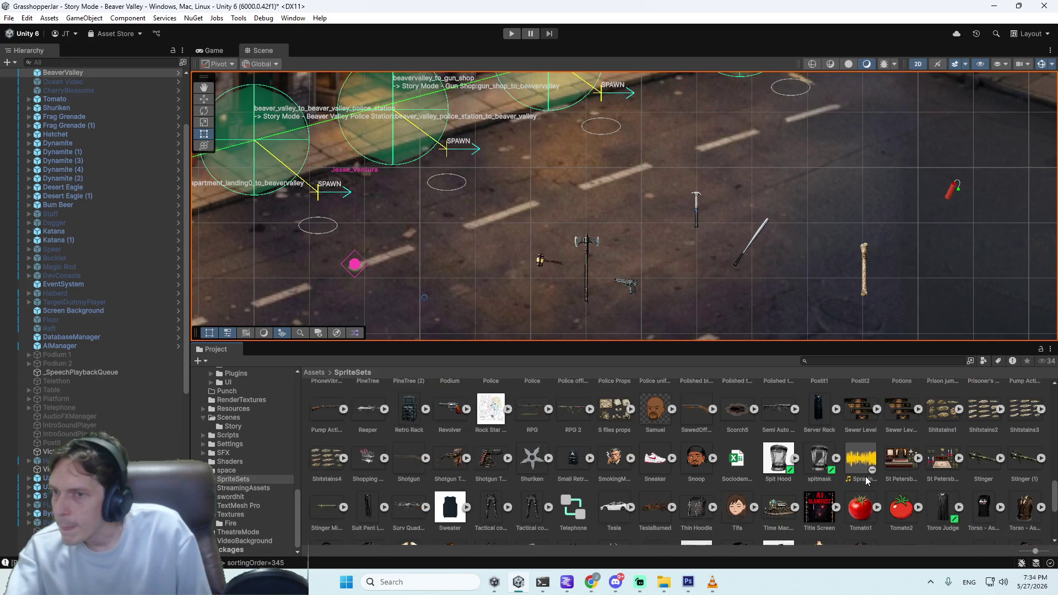
pyautogui.scroll(-1, 867, 481)
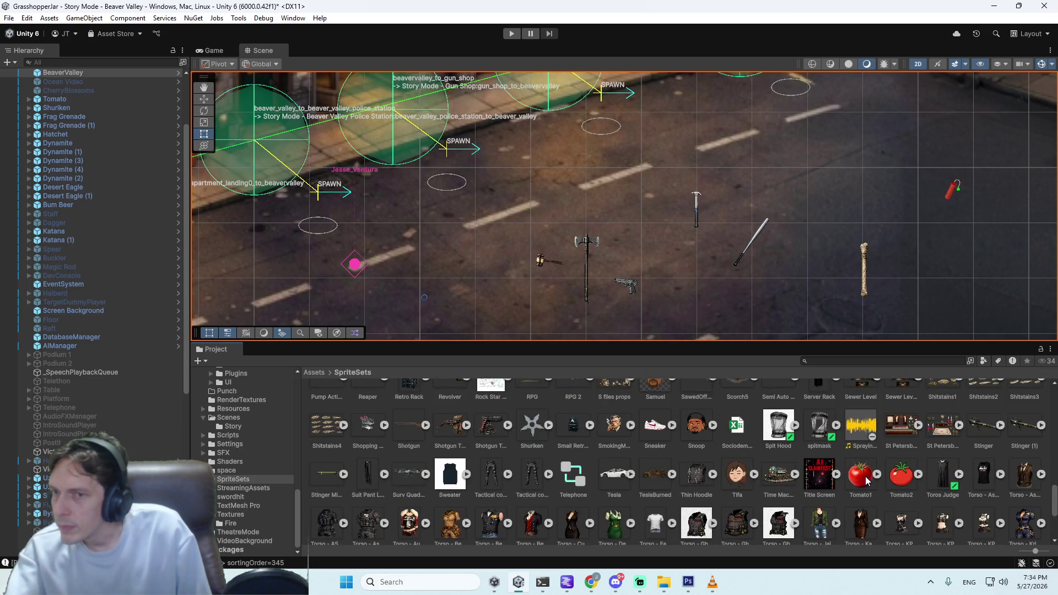
pyautogui.scroll(-1, 867, 481)
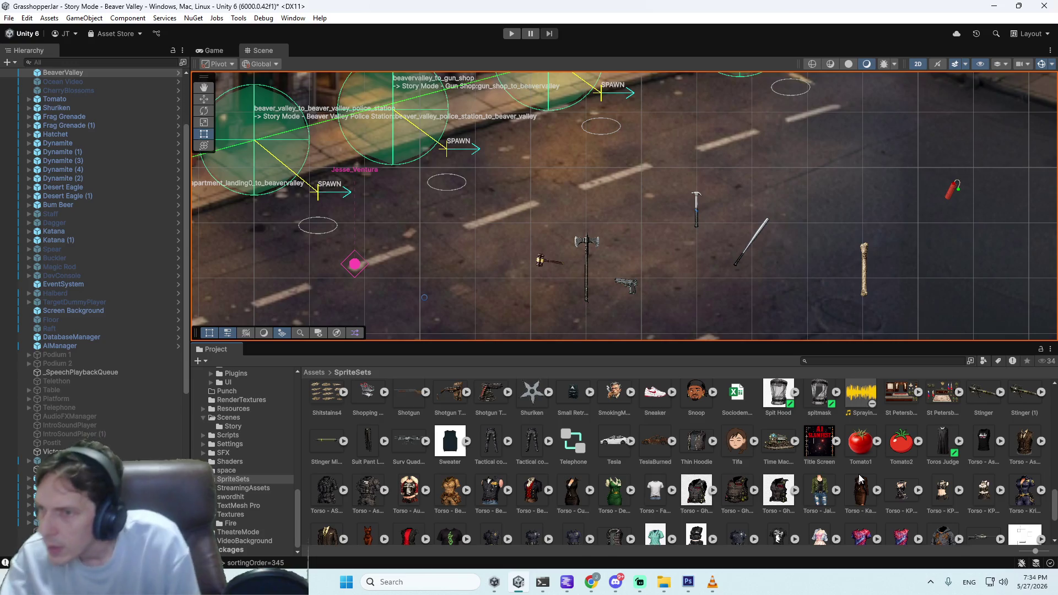
pyautogui.scroll(-1, 861, 475)
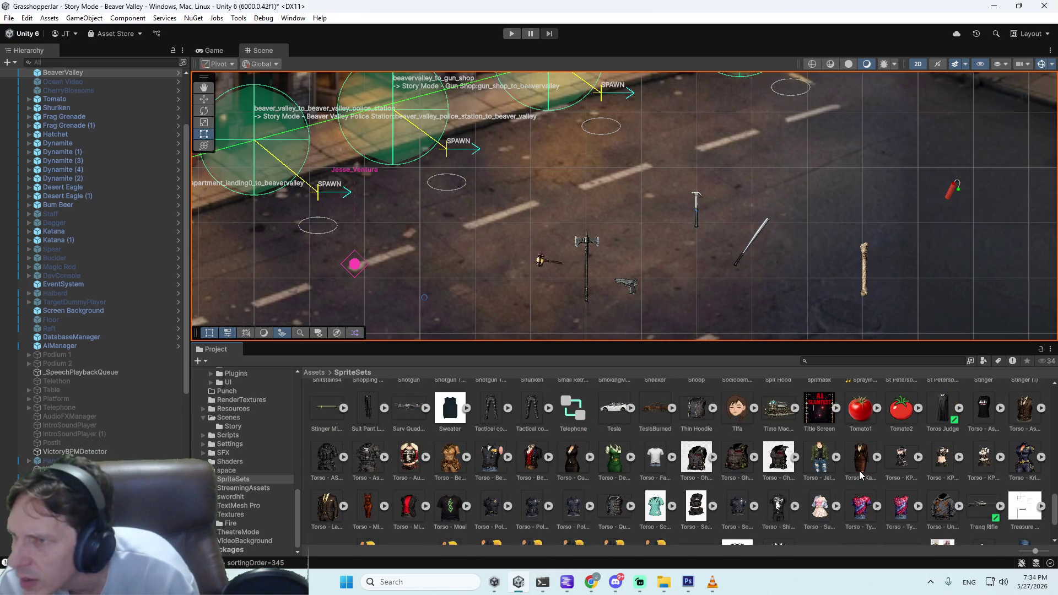
pyautogui.scroll(-1, 860, 475)
pyautogui.scroll(-1, 860, 476)
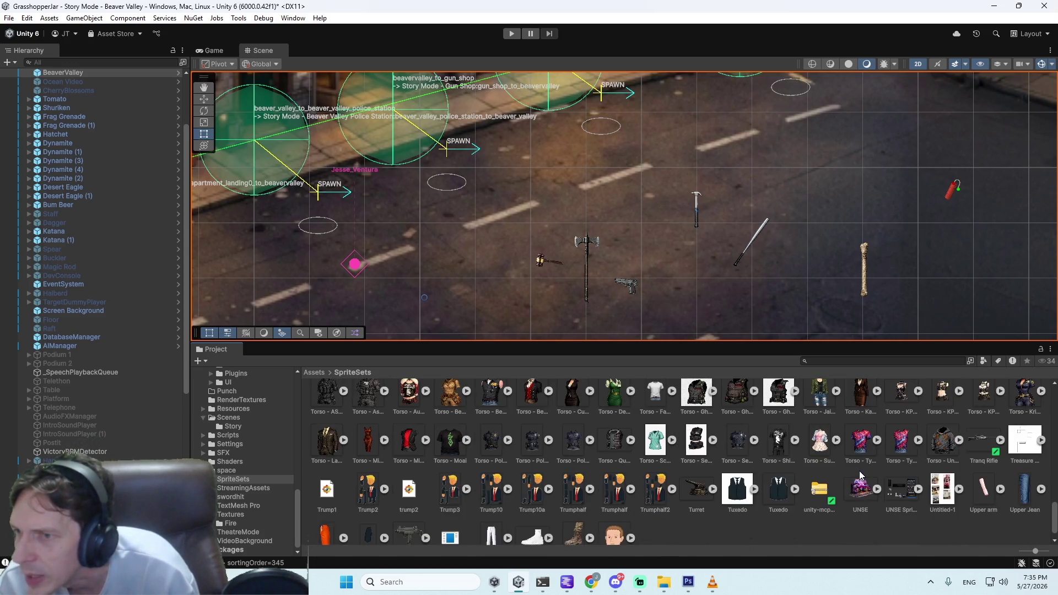
pyautogui.scroll(-1, 861, 476)
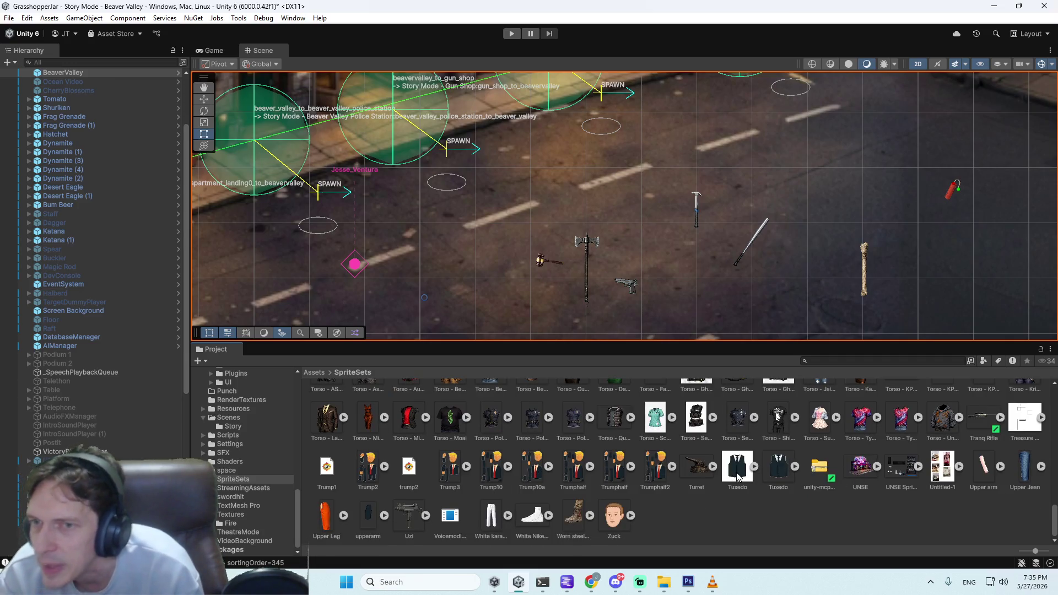
# Step: Open chatgpt.com in a new Chrome tab and expand its extra tools
pyautogui.hotkey('alt', 'Tab')
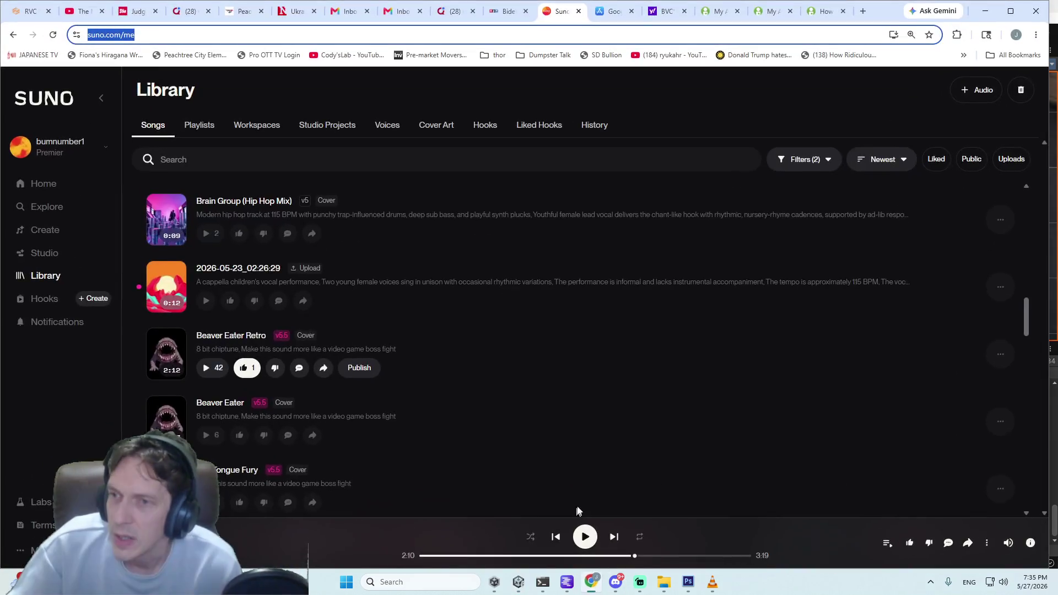
pyautogui.click(864, 12)
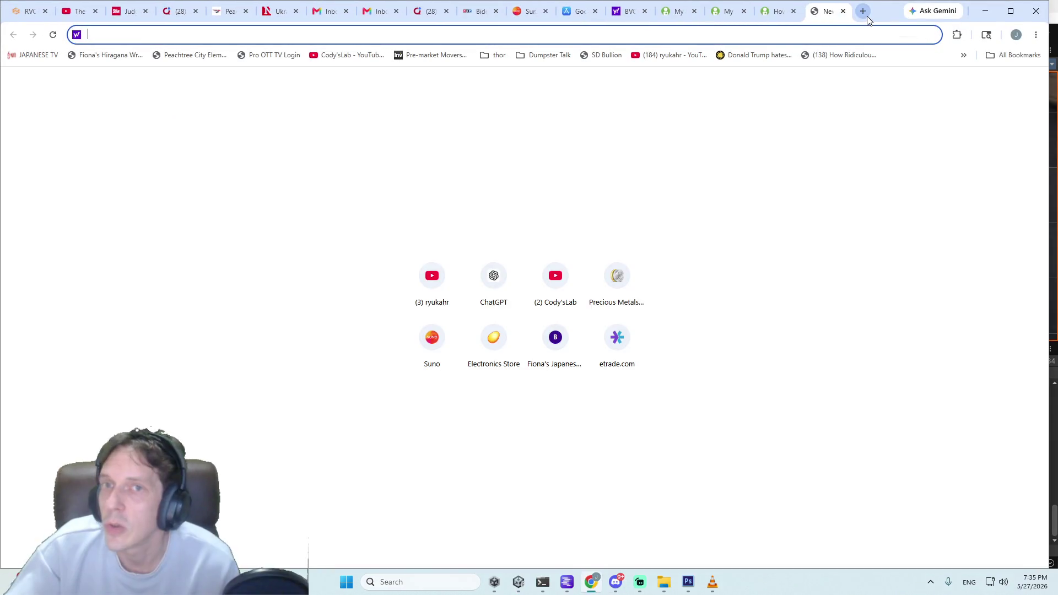
pyautogui.write('c')
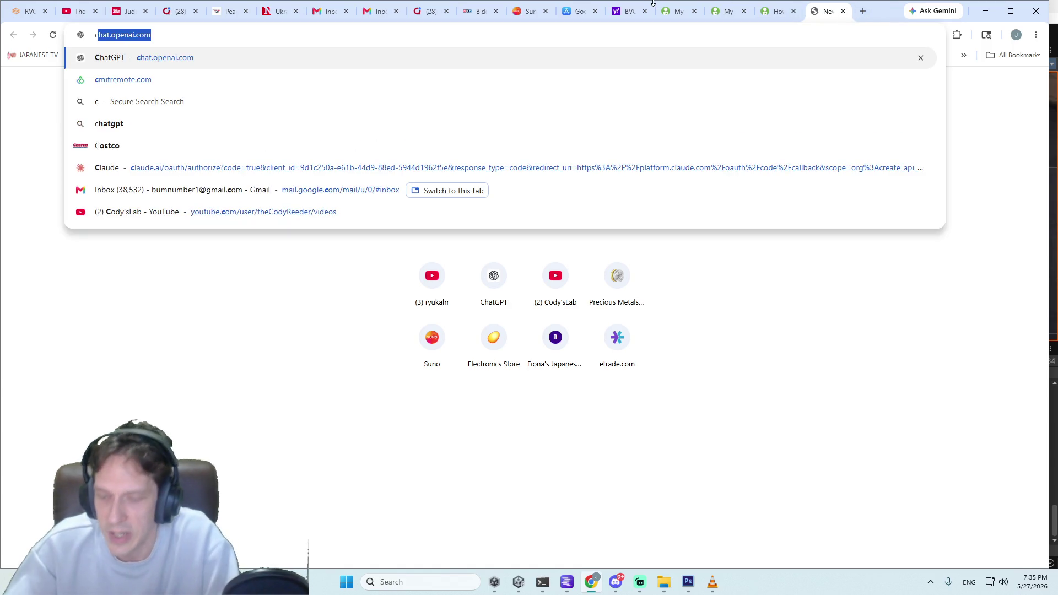
pyautogui.press('Return')
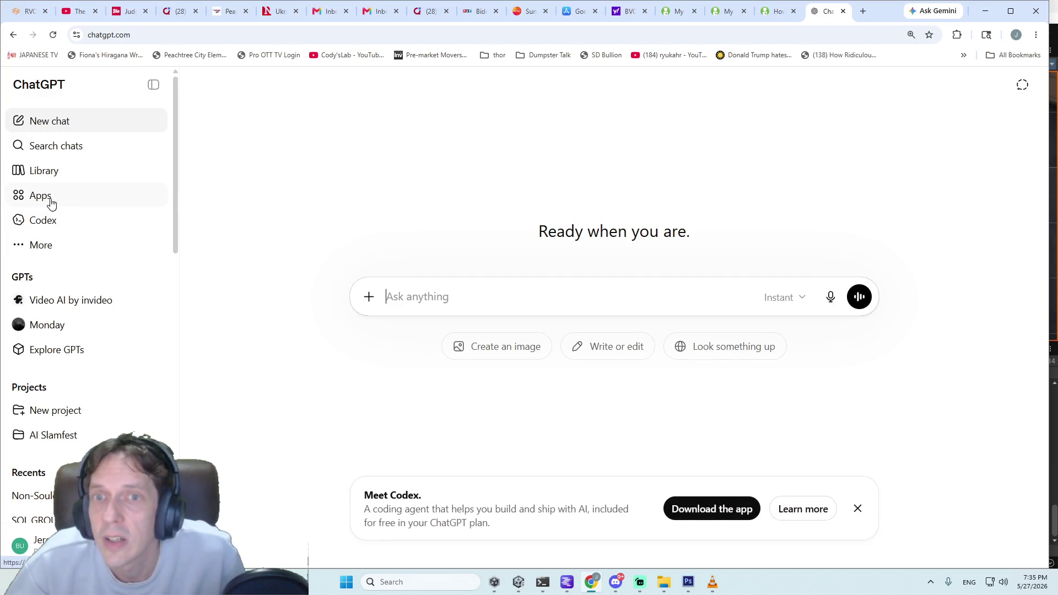
pyautogui.click(54, 246)
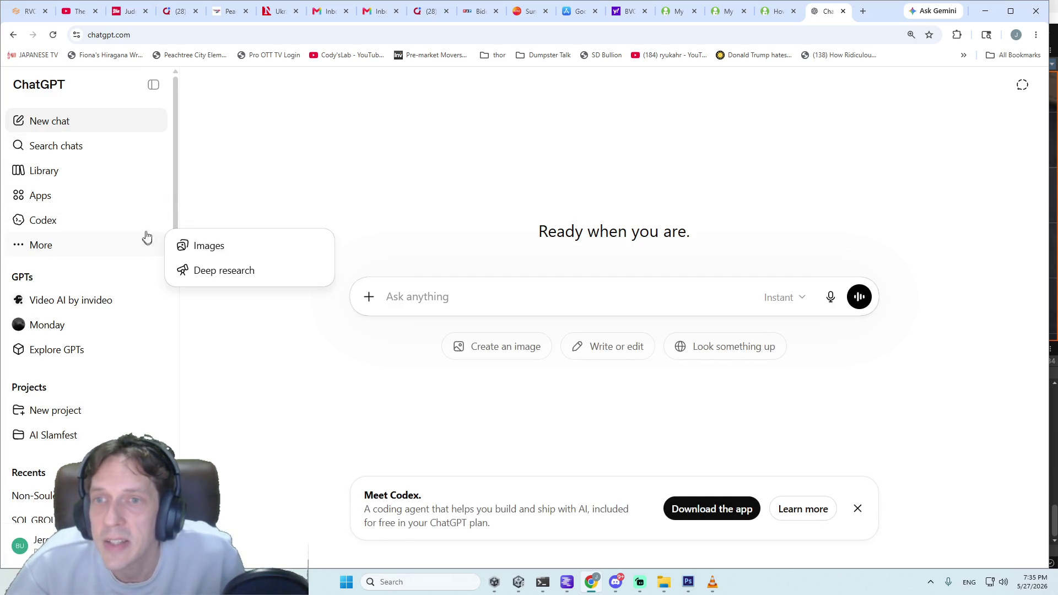
# Step: Find the vintage wooden rolling pin in ChatGPT's My images and start downloading it
pyautogui.click(195, 244)
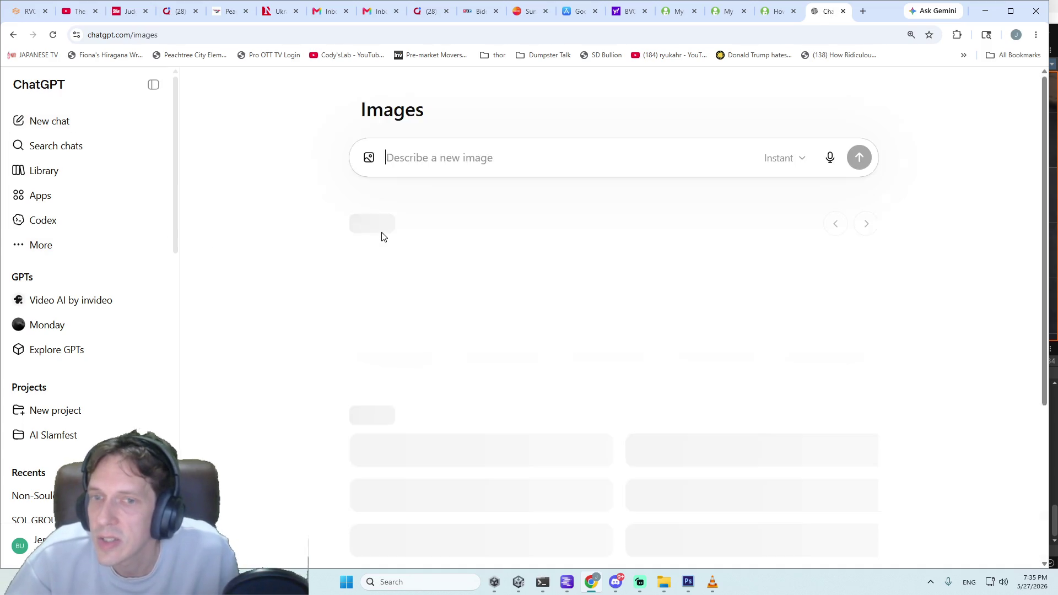
pyautogui.scroll(-15, 383, 237)
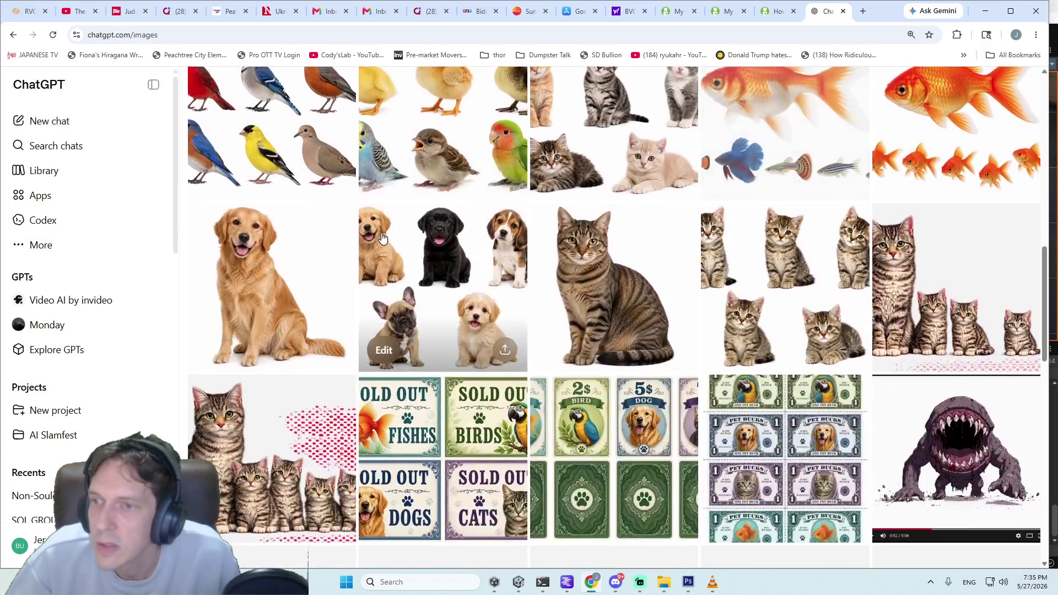
pyautogui.scroll(-1, 413, 241)
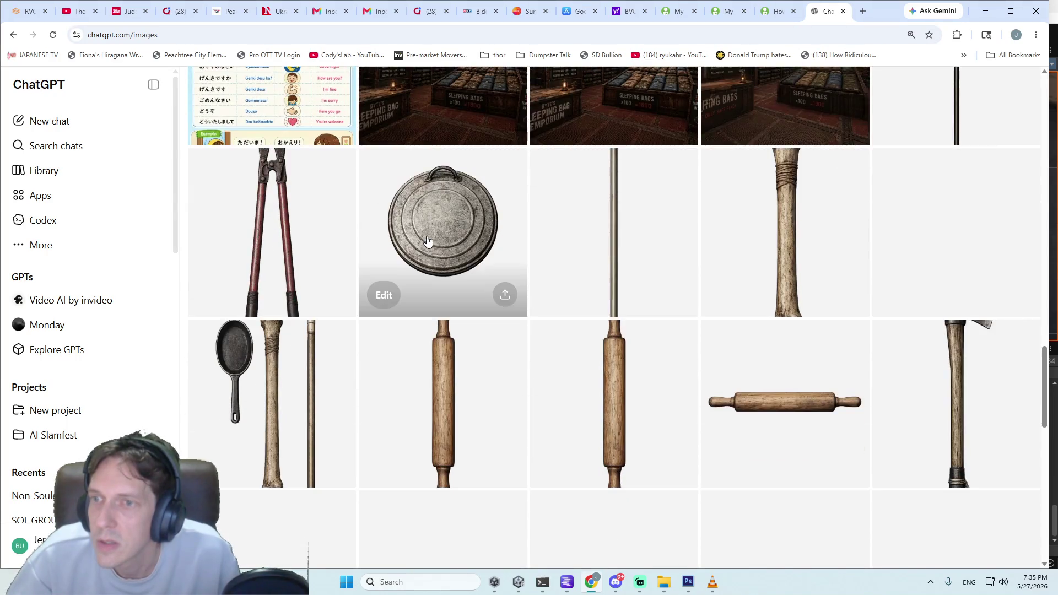
pyautogui.scroll(-3, 426, 240)
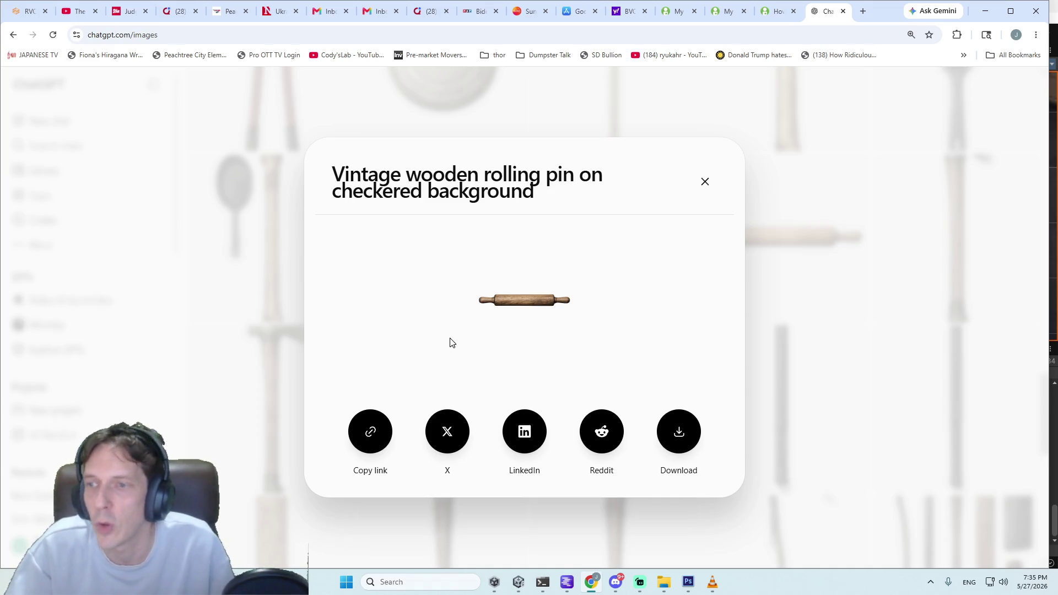
pyautogui.click(688, 432)
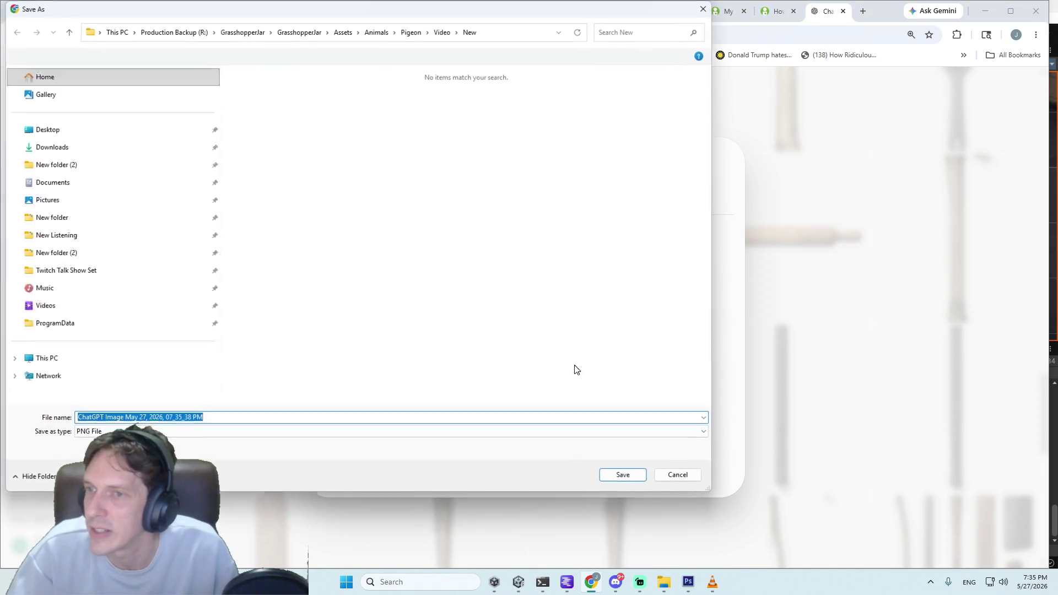
# Step: Save the rolling pin image as RollingPin.png into the project's Assets\SpriteSets folder
pyautogui.click(341, 32)
pyautogui.scroll(-1, 359, 265)
pyautogui.scroll(-6, 359, 264)
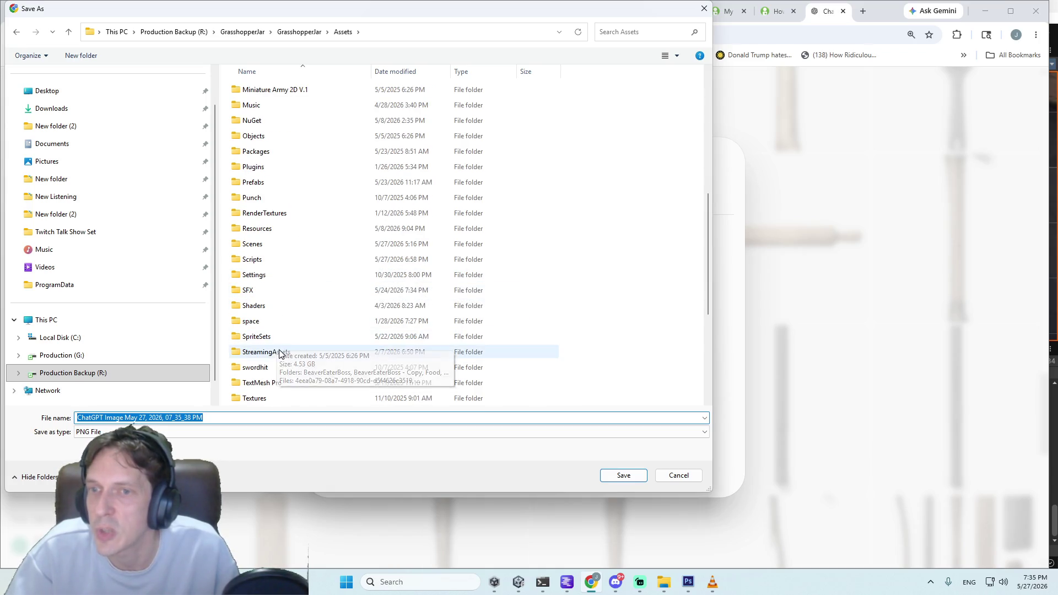
pyautogui.doubleClick(270, 338)
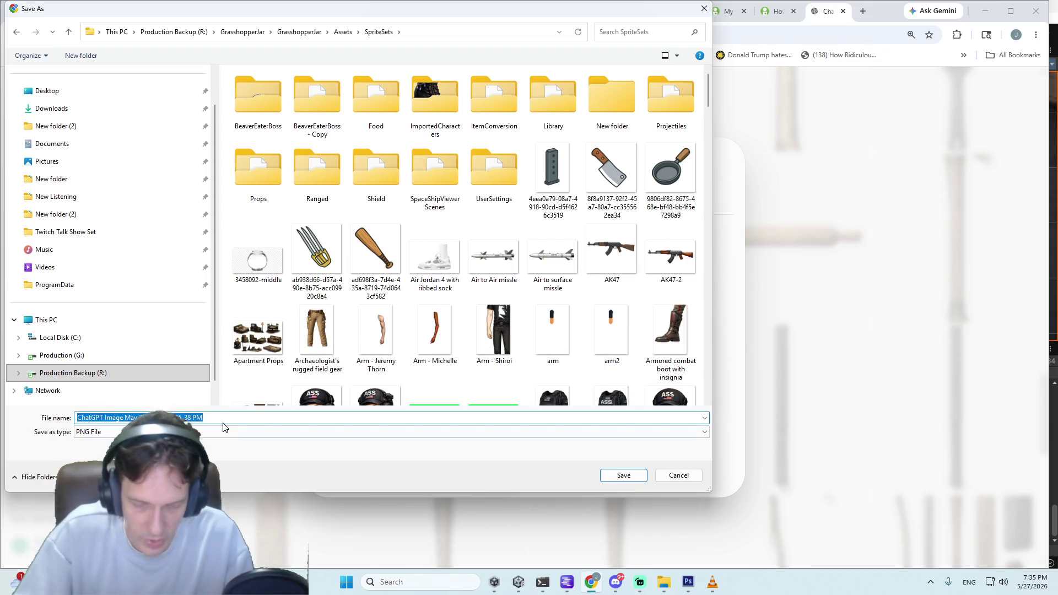
pyautogui.write('RollingPin')
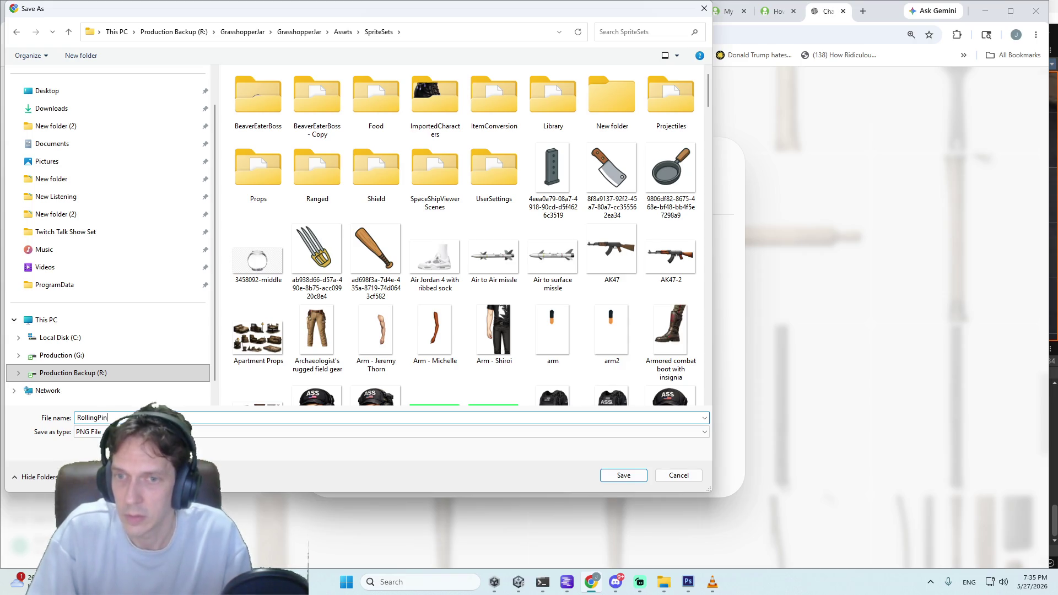
pyautogui.press('Return')
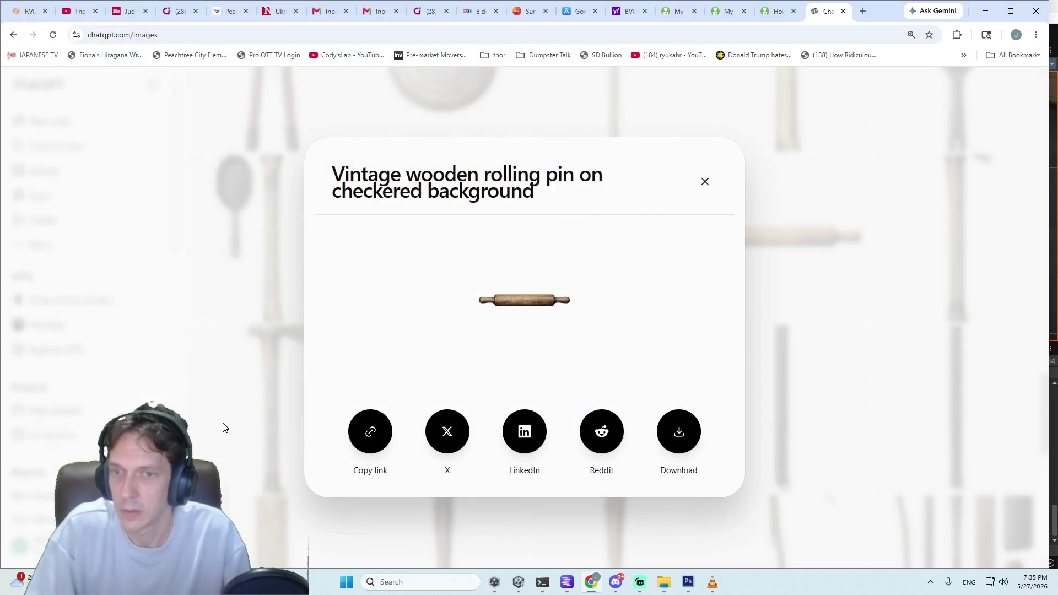
pyautogui.click(705, 182)
# Step: Back in Unity, drag the RollingPin sprite from SpriteSets into the Beaver Valley scene
pyautogui.click(640, 582)
pyautogui.click(983, 12)
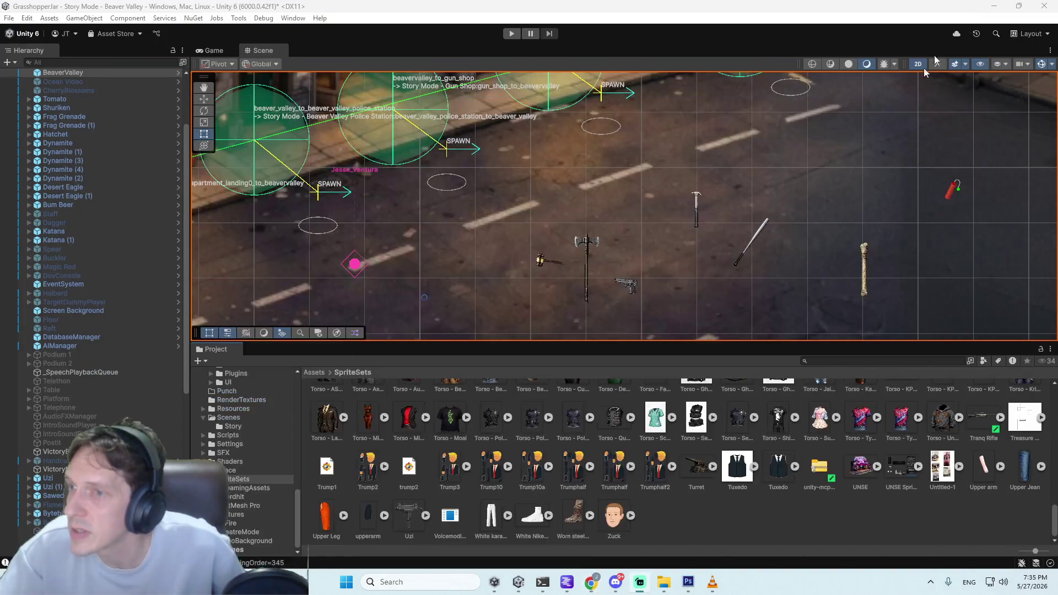
pyautogui.click(710, 537)
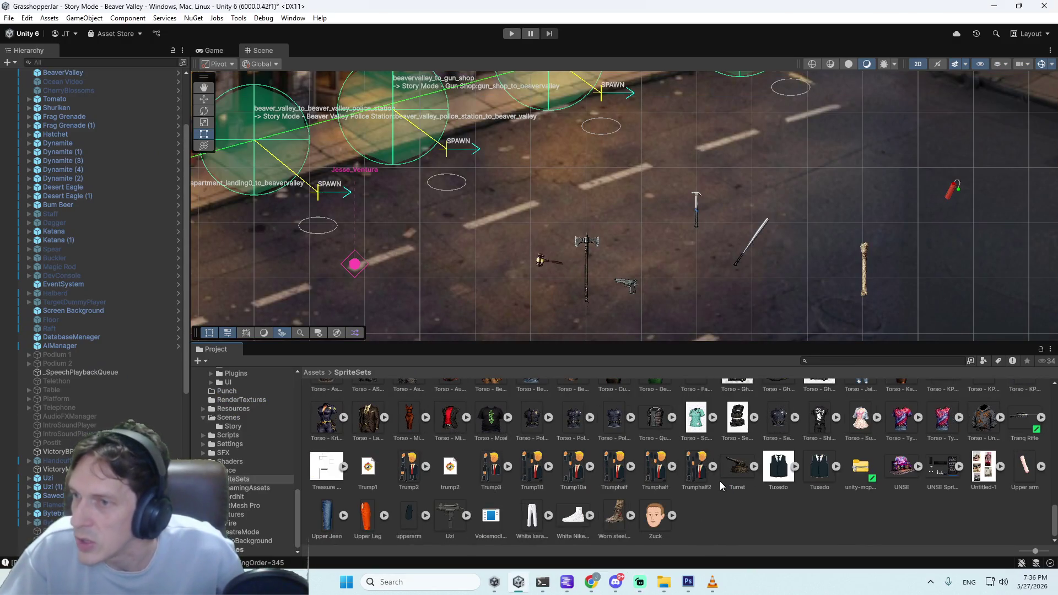
pyautogui.scroll(3, 720, 481)
pyautogui.scroll(2, 736, 475)
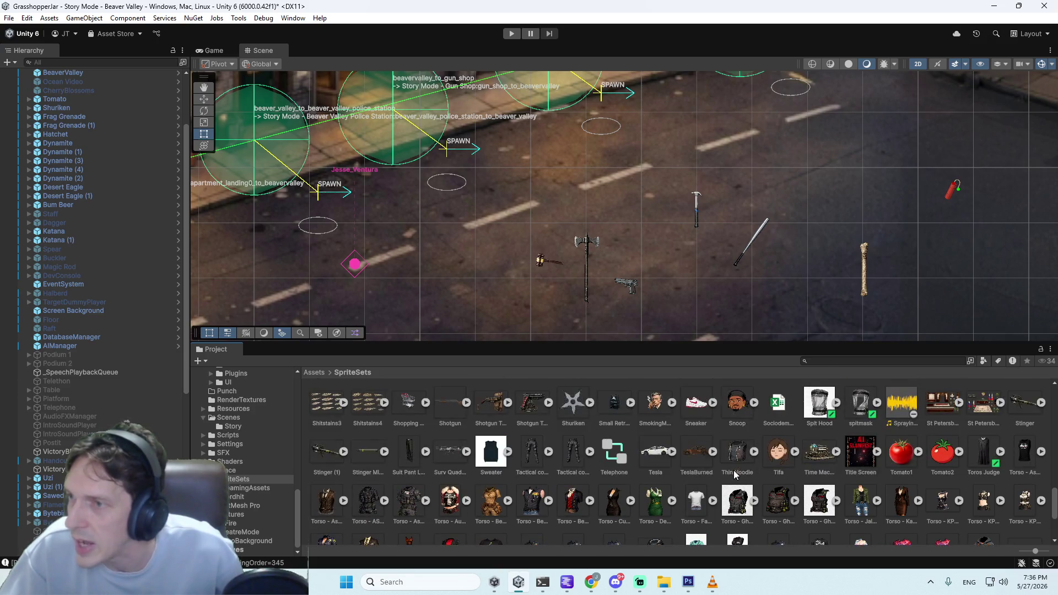
pyautogui.scroll(3, 736, 475)
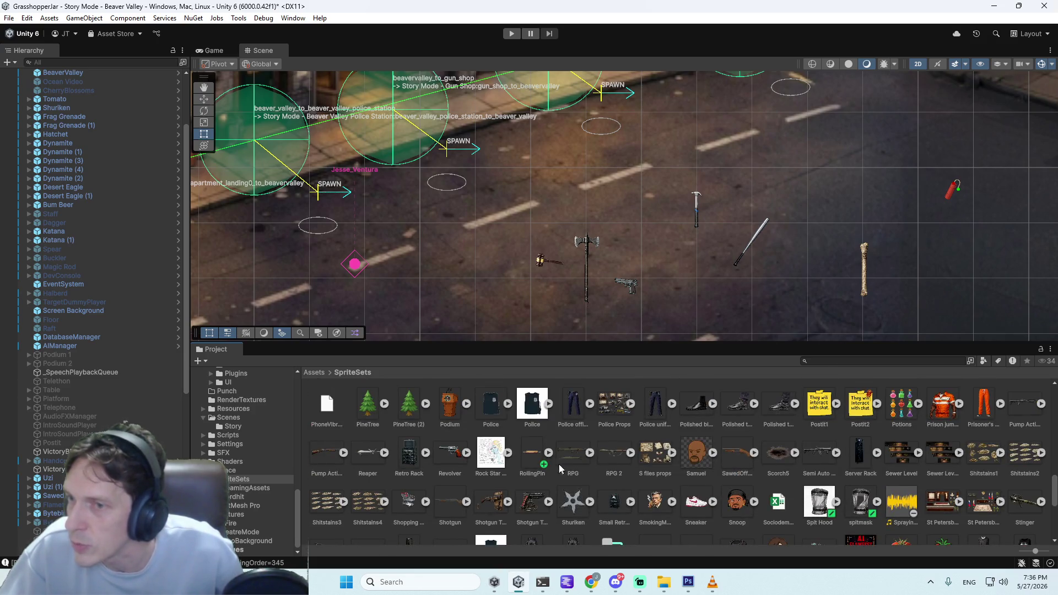
pyautogui.click(537, 455)
pyautogui.moveTo(544, 456)
pyautogui.mouseDown()
pyautogui.moveTo(504, 244)
pyautogui.moveTo(623, 279)
pyautogui.moveTo(626, 222)
pyautogui.moveTo(542, 257)
pyautogui.moveTo(537, 312)
pyautogui.moveTo(520, 301)
pyautogui.mouseUp()
# Step: Shrink the rolling pin with the Scale tool to match the other weapon pickups
pyautogui.click(203, 122)
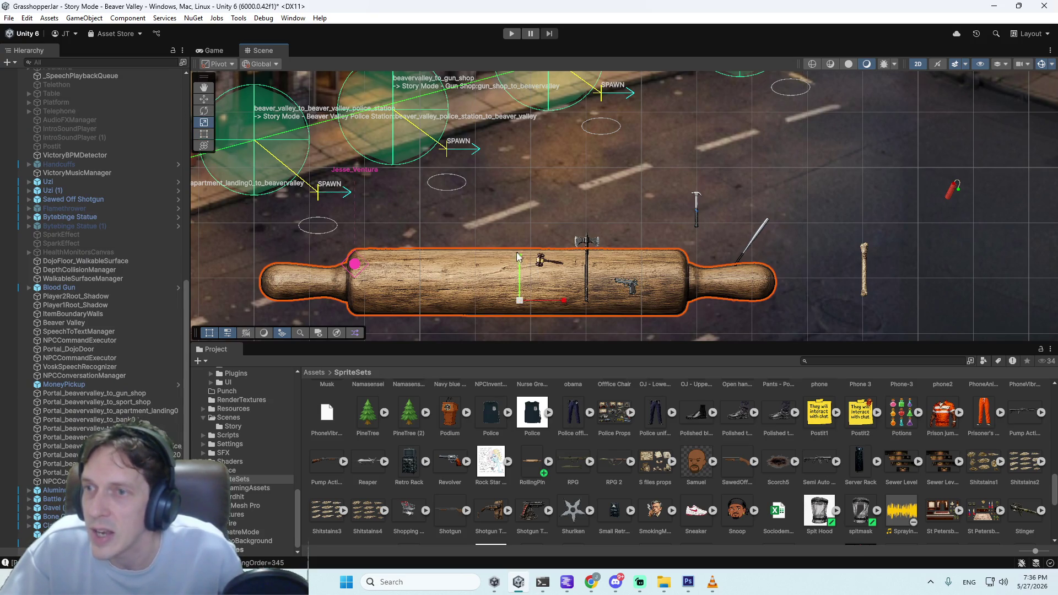
pyautogui.moveTo(519, 257)
pyautogui.mouseDown()
pyautogui.moveTo(518, 286)
pyautogui.moveTo(546, 300)
pyautogui.moveTo(536, 302)
pyautogui.mouseUp()
pyautogui.click(554, 304)
pyautogui.click(551, 302)
pyautogui.moveTo(519, 259); pyautogui.dragTo(533, 308)
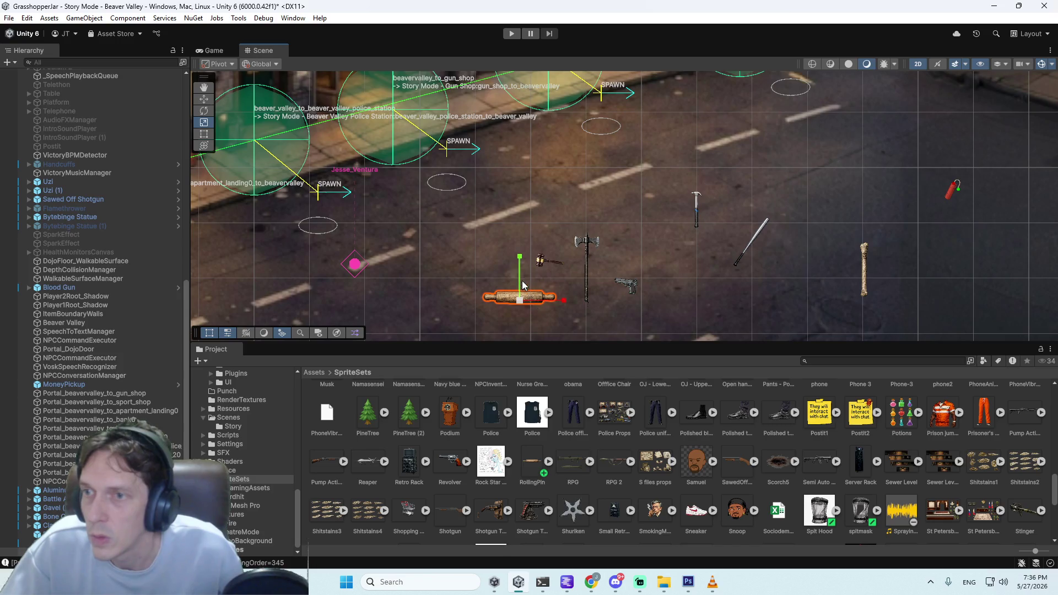
pyautogui.moveTo(519, 260)
pyautogui.mouseDown()
pyautogui.moveTo(519, 297)
pyautogui.moveTo(545, 302)
pyautogui.moveTo(534, 307)
pyautogui.mouseUp()
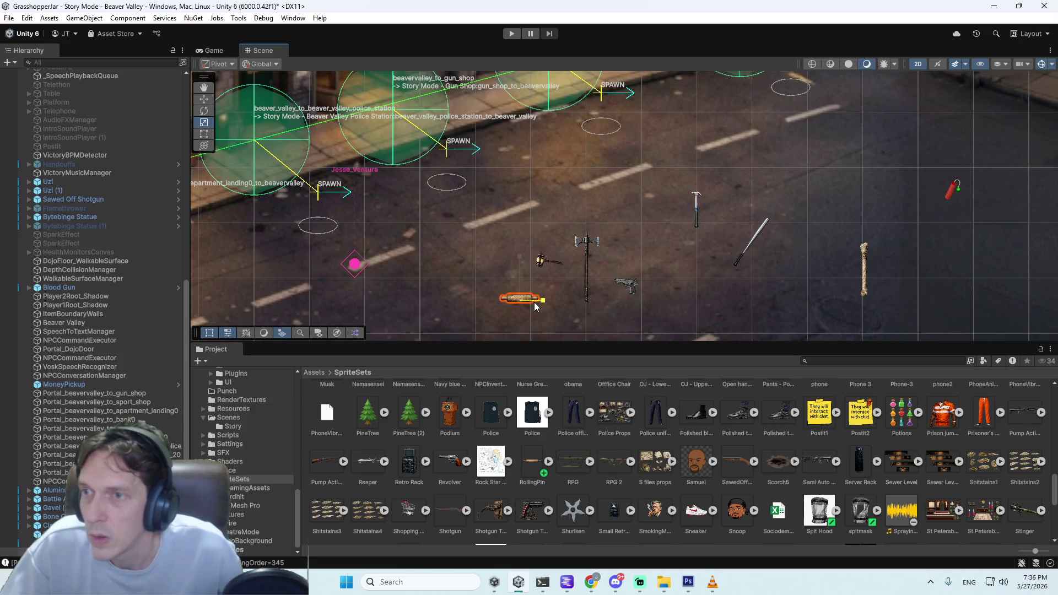
pyautogui.click(534, 301)
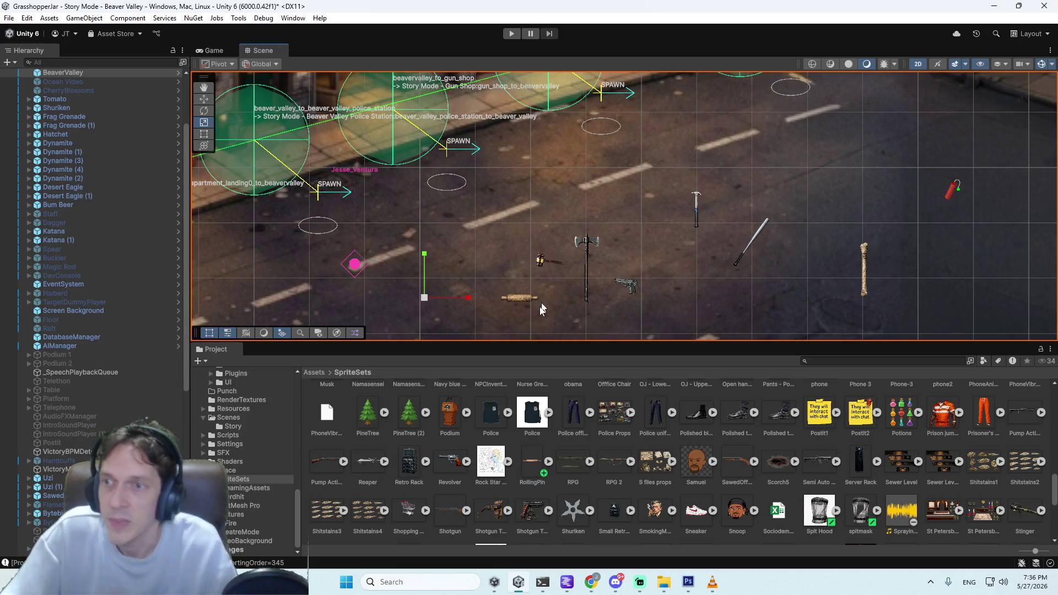
pyautogui.click(515, 299)
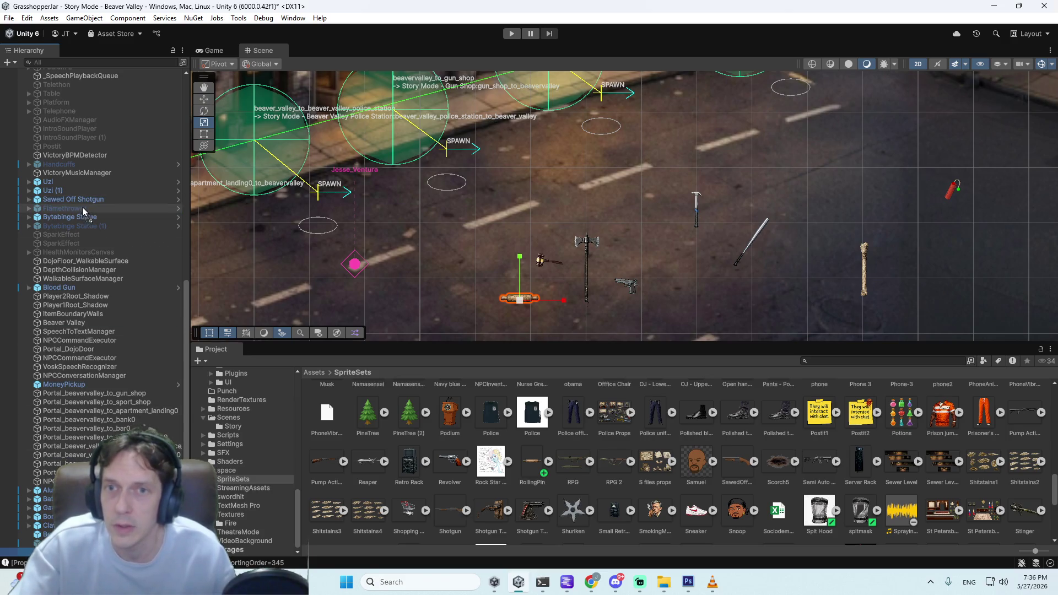
# Step: Select RollingPin_0 in the Hierarchy and bring up its item conversion templates
pyautogui.click(63, 209)
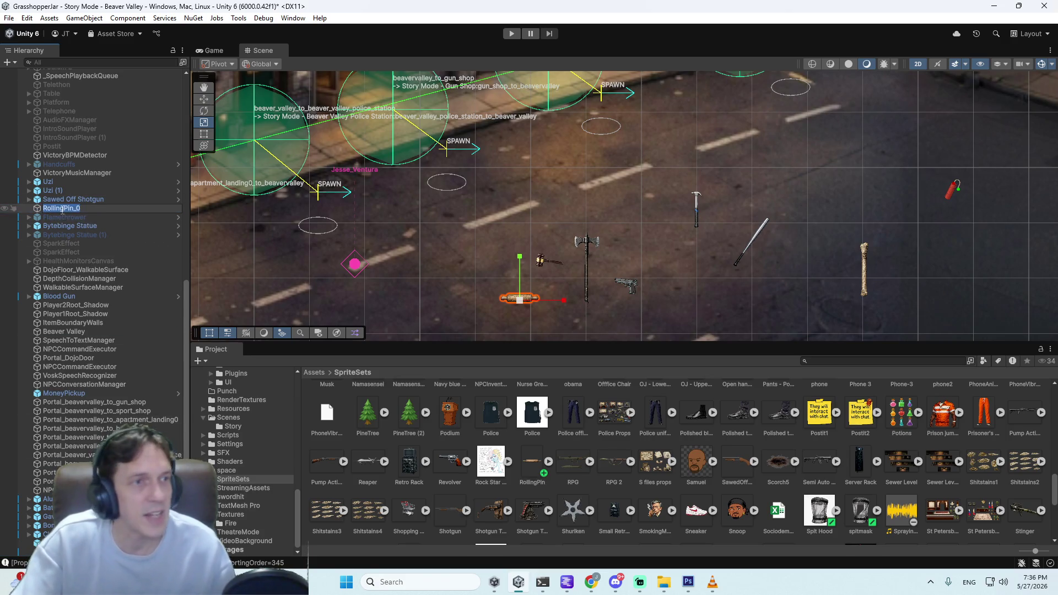
pyautogui.press('Return')
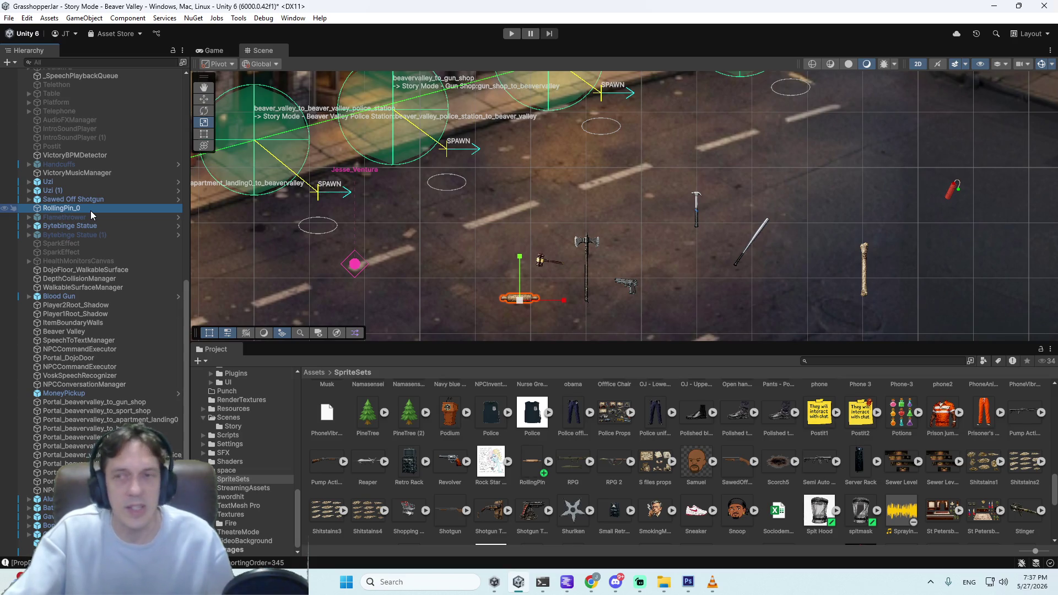
pyautogui.rightClick(79, 210)
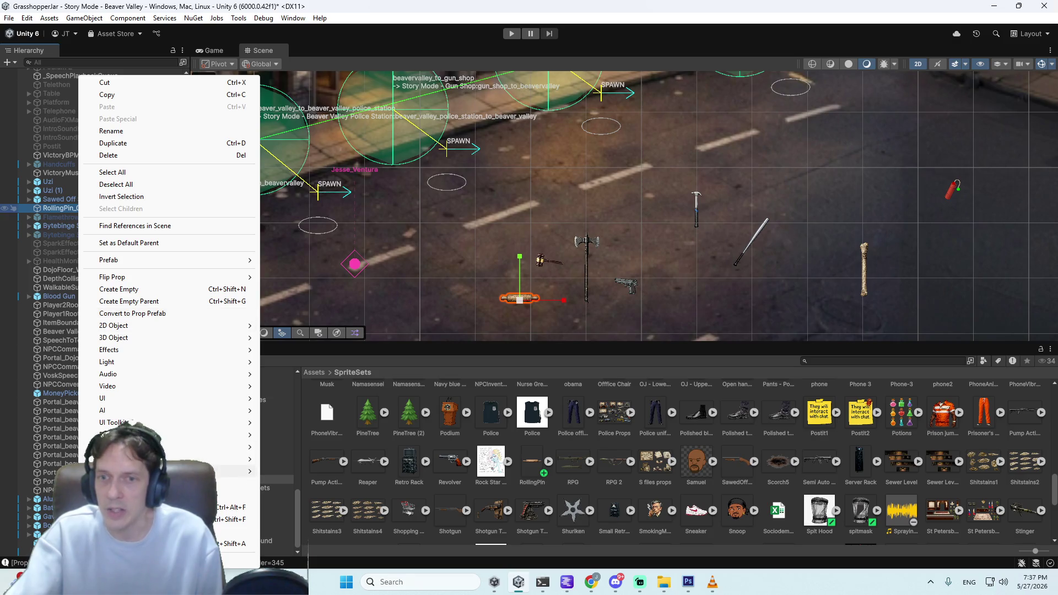
pyautogui.moveTo(166, 471)
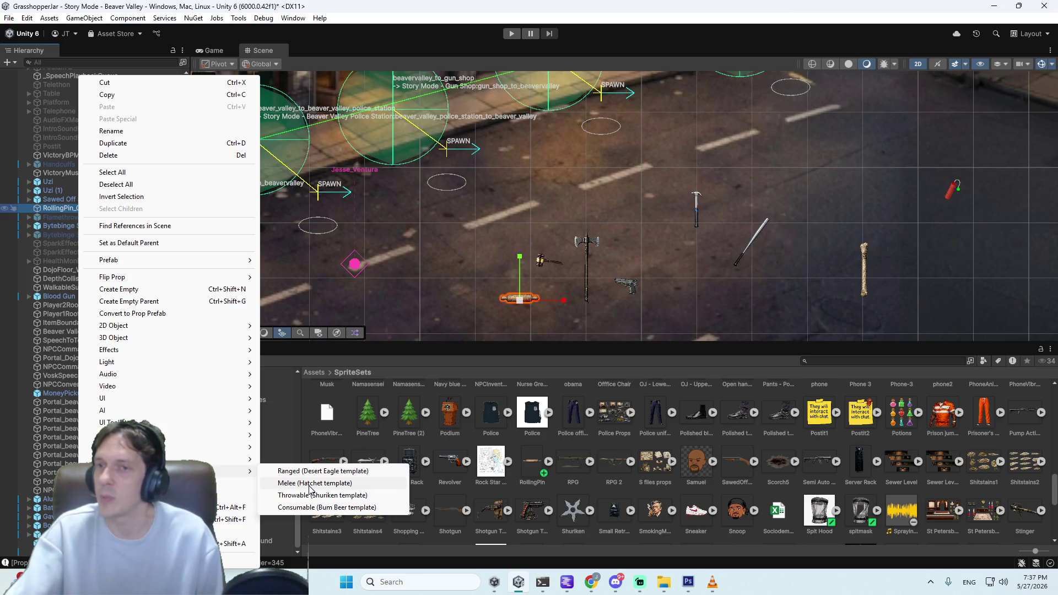
# Step: Convert RollingPin_0 to a melee item described 'It's a rolling pin to cook with.' and create its prefab
pyautogui.click(310, 484)
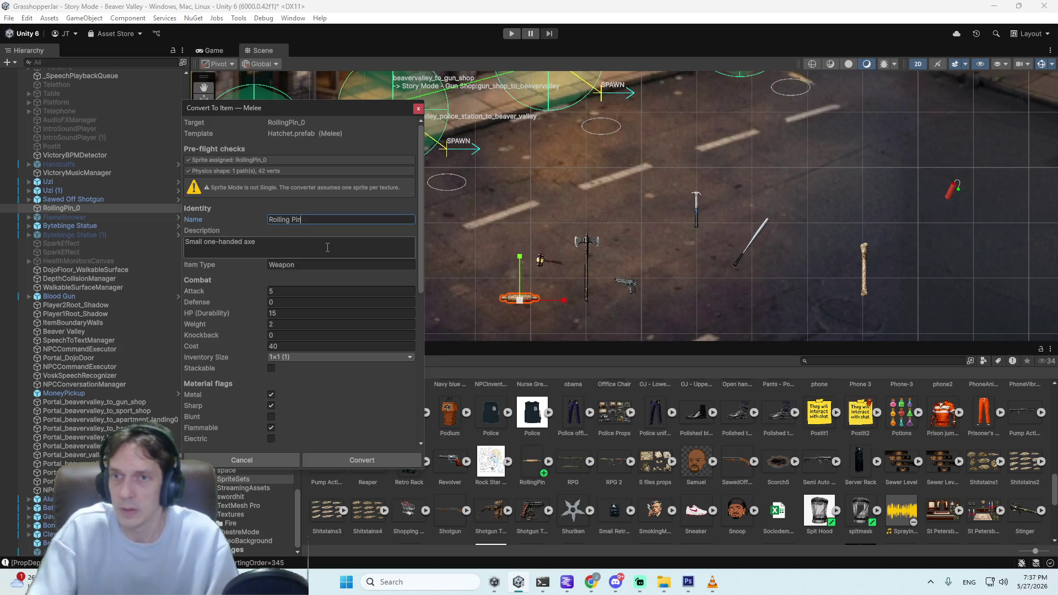
pyautogui.hotkey('ctrl', 'a')
pyautogui.write("It's ")
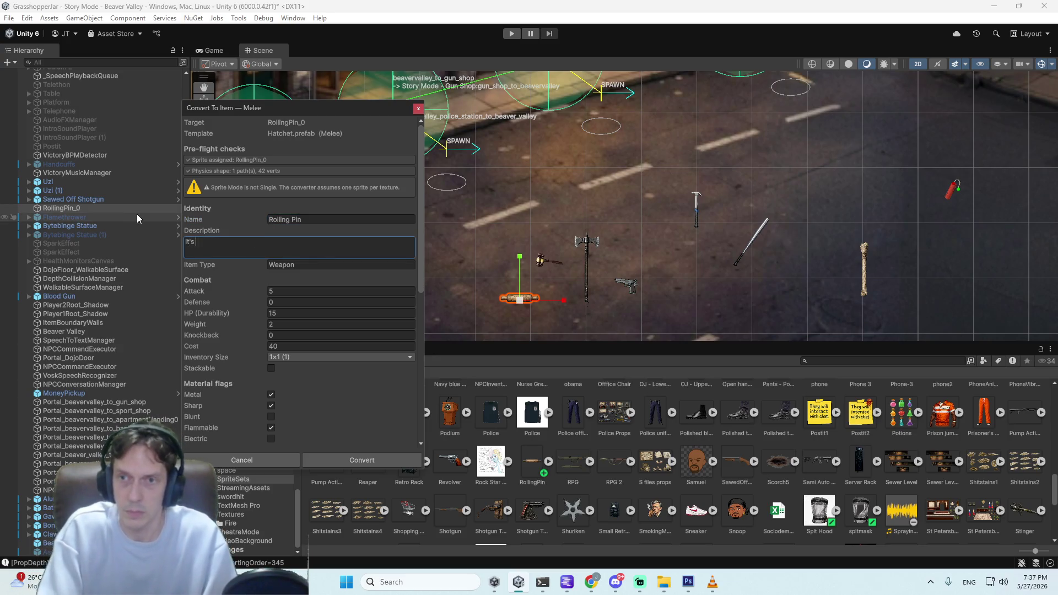
pyautogui.write('a rol')
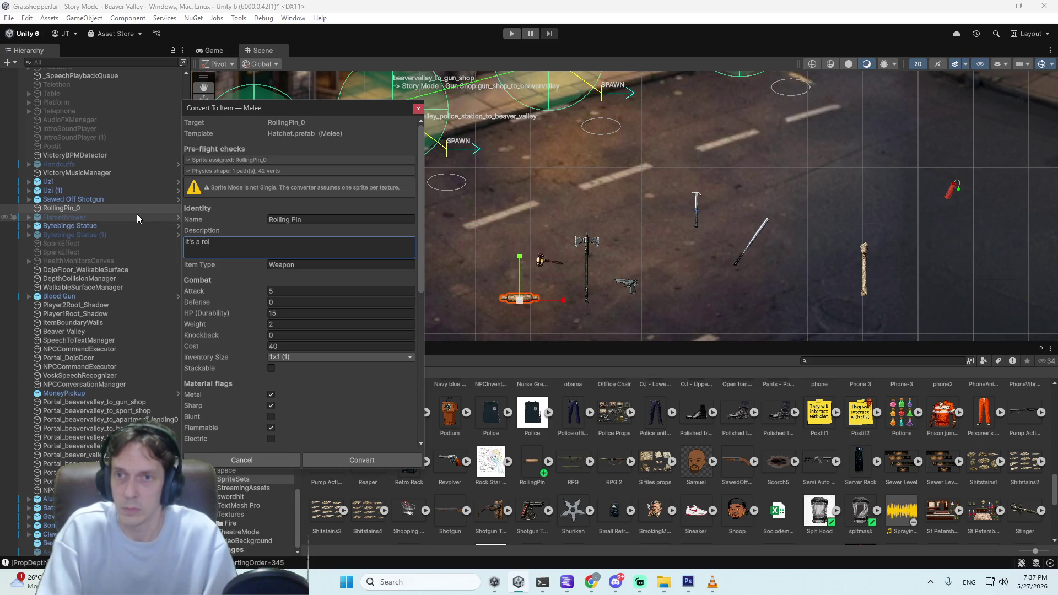
pyautogui.write('ling pin to coo')
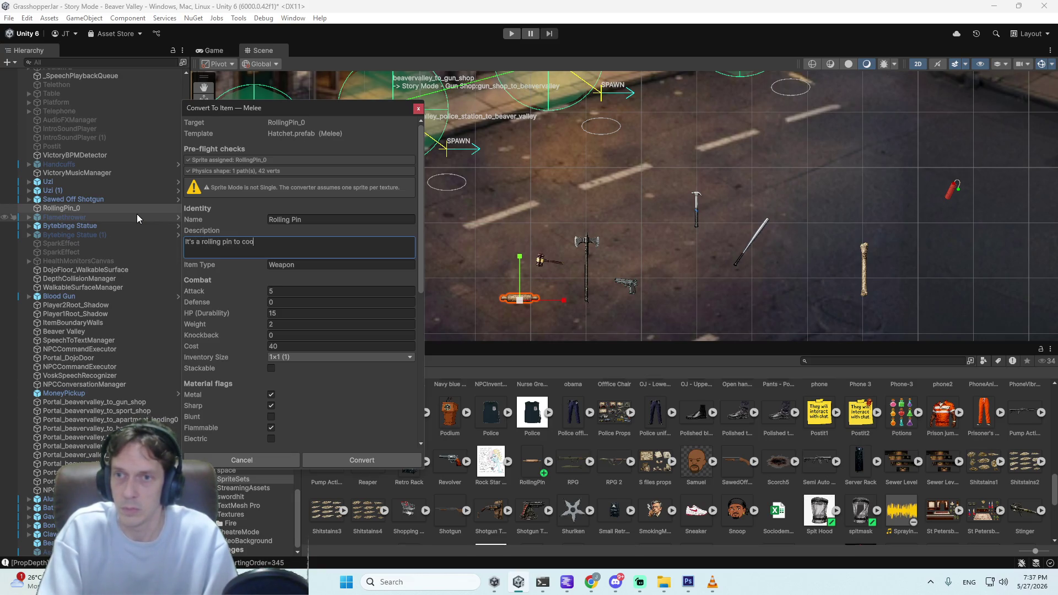
pyautogui.write('k with.')
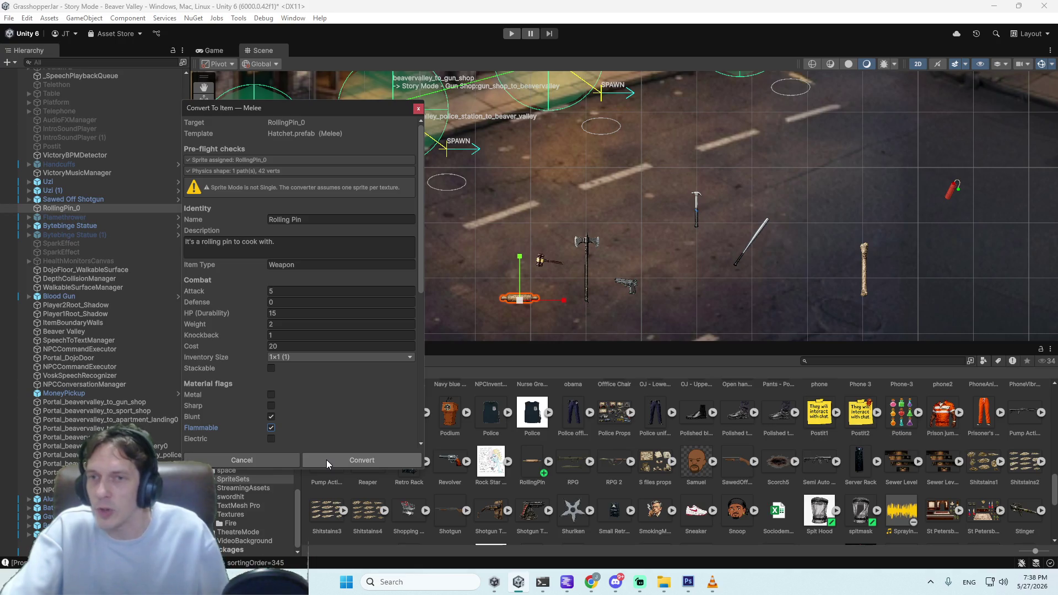
pyautogui.click(327, 459)
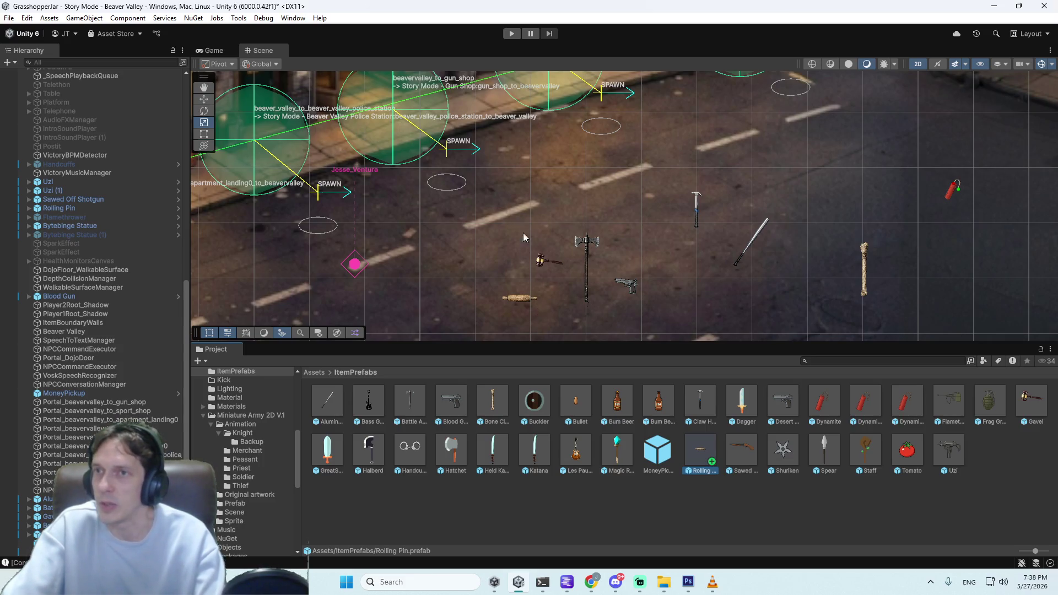
pyautogui.click(517, 34)
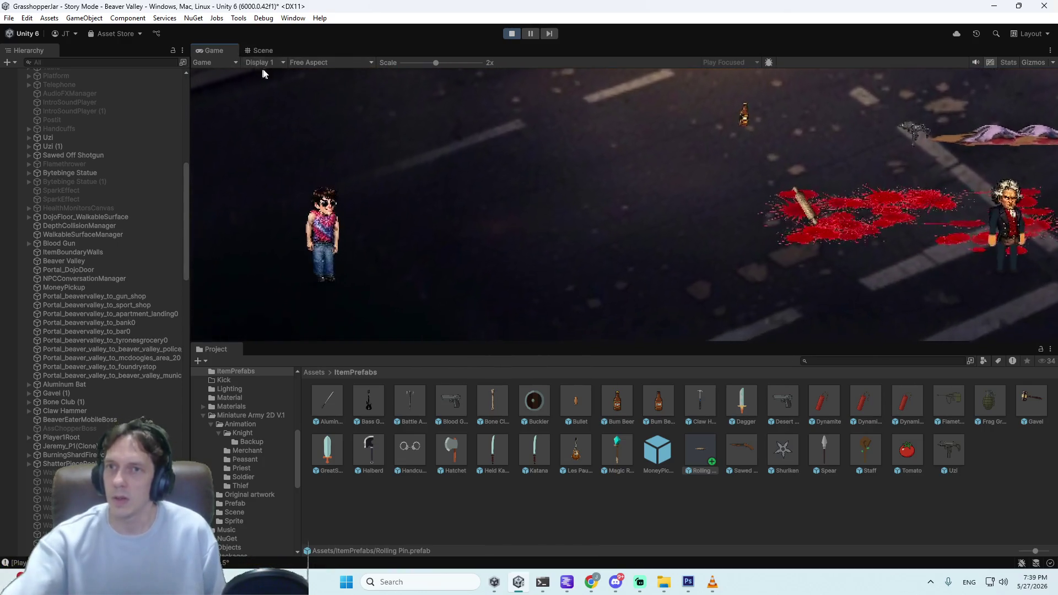
# Step: Watch the running Beaver Valley game and open the Game view resolution list
pyautogui.click(319, 63)
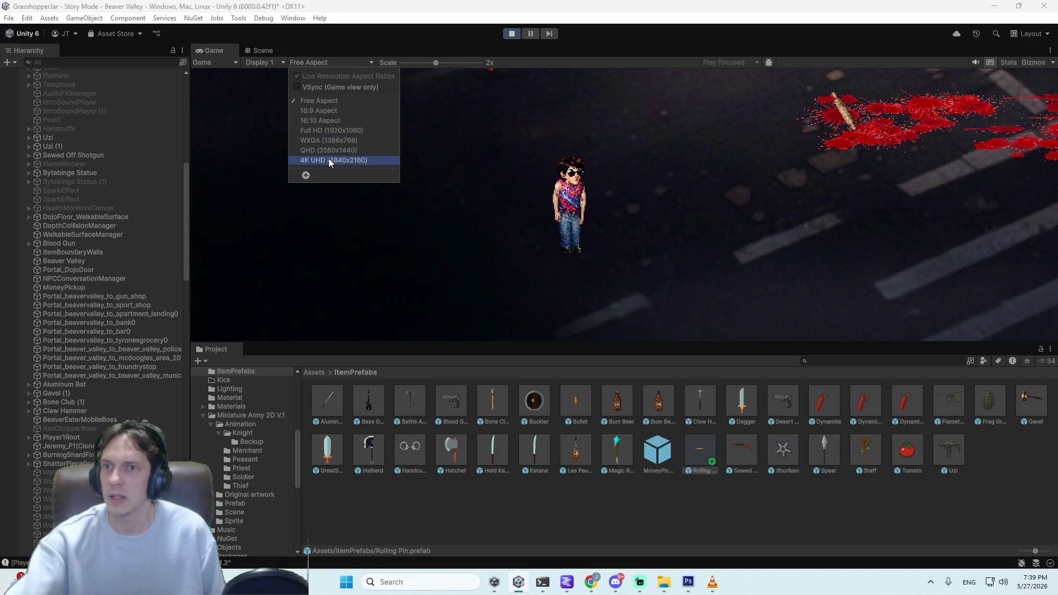
# Step: Set the Game view to 4K UHD (3840x2160) at 0.36x scale
pyautogui.click(329, 159)
pyautogui.moveTo(457, 63); pyautogui.dragTo(415, 63)
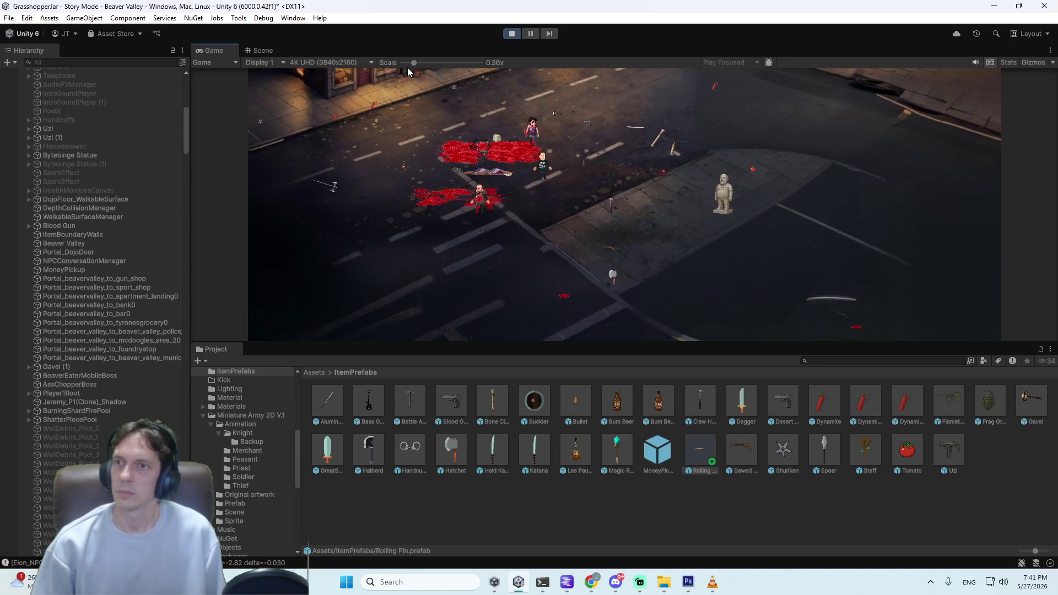
# Step: Maximize the Game view to watch the play test, then stop play mode
pyautogui.doubleClick(214, 52)
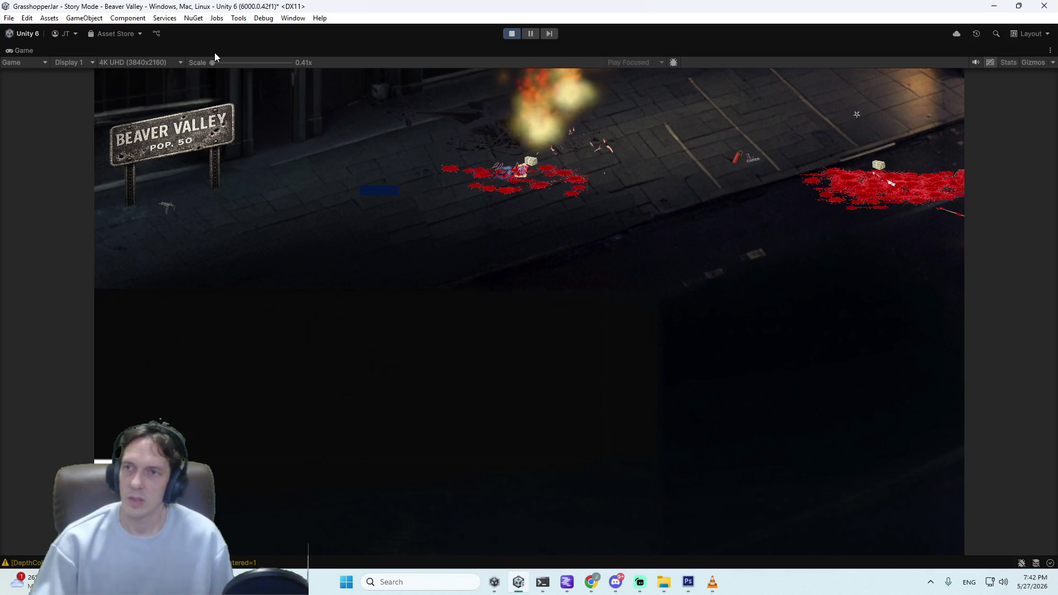
pyautogui.click(513, 33)
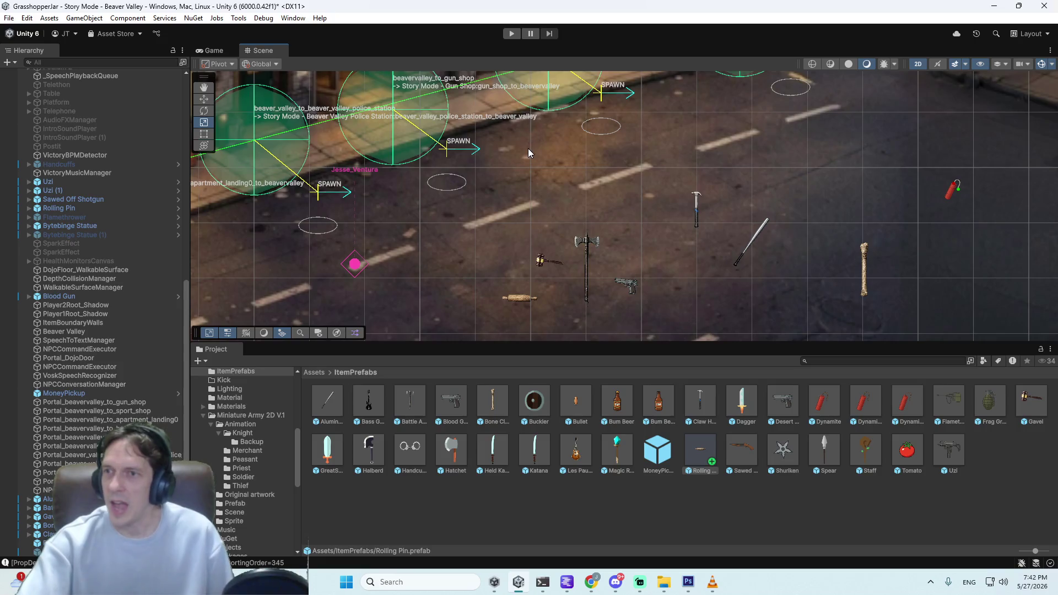
# Step: Zoom the Scene view, then move the Project panel up to the top-level Assets folders
pyautogui.scroll(-6, 532, 149)
pyautogui.scroll(3, 534, 148)
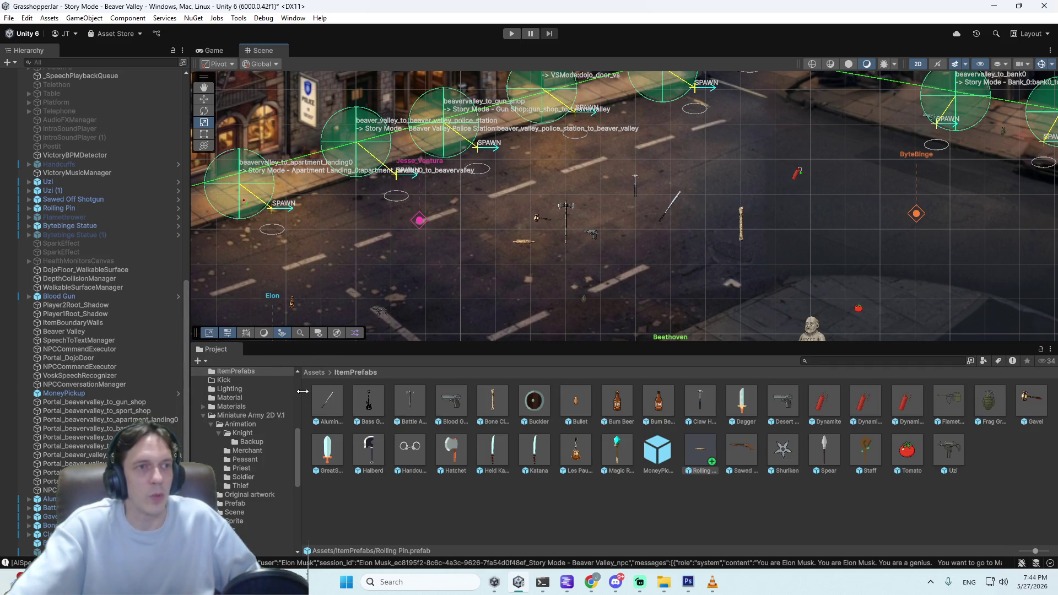
pyautogui.click(320, 372)
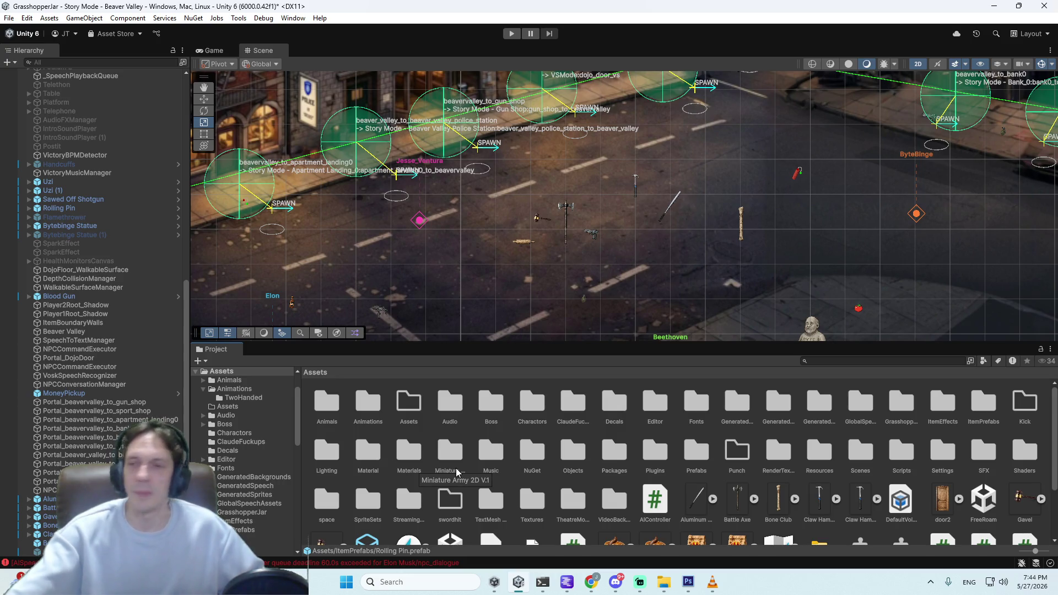
# Step: Scroll the Project folder tree down to the Scenes folder and list its contents
pyautogui.scroll(-3, 540, 496)
pyautogui.scroll(3, 579, 512)
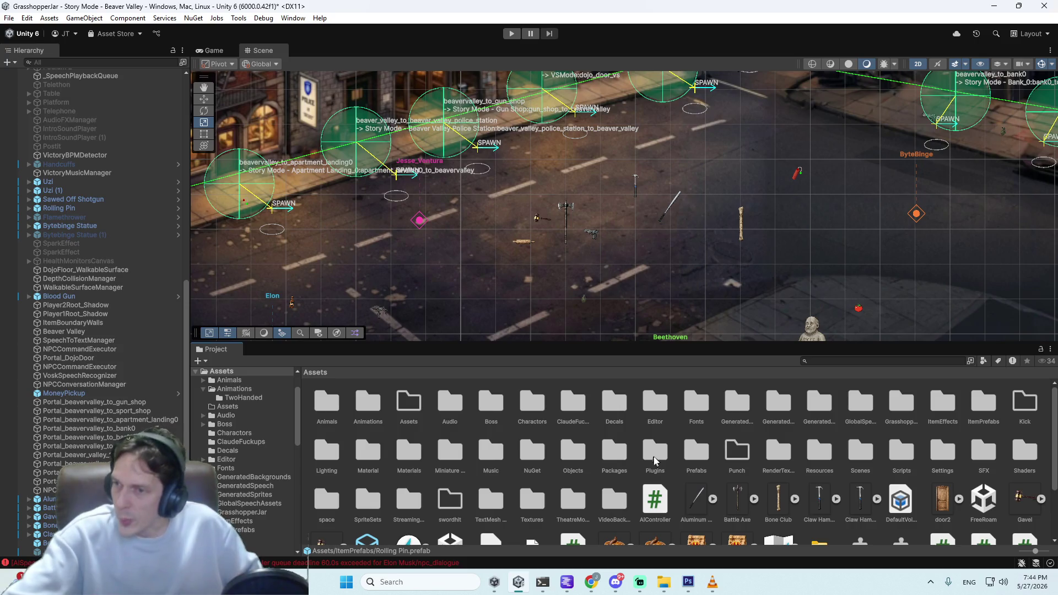
pyautogui.scroll(-3, 647, 454)
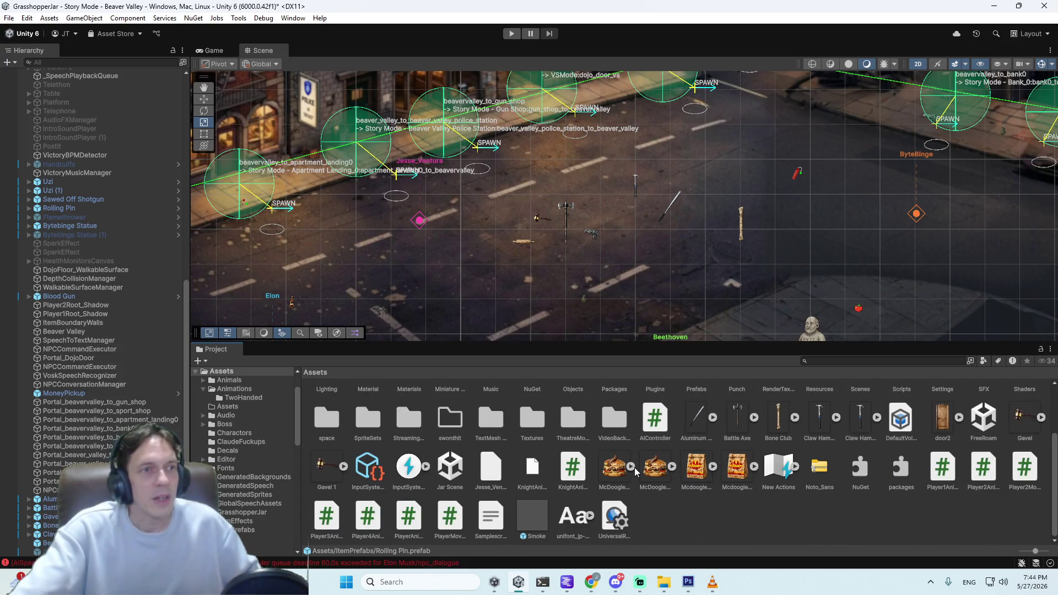
pyautogui.scroll(-5, 249, 462)
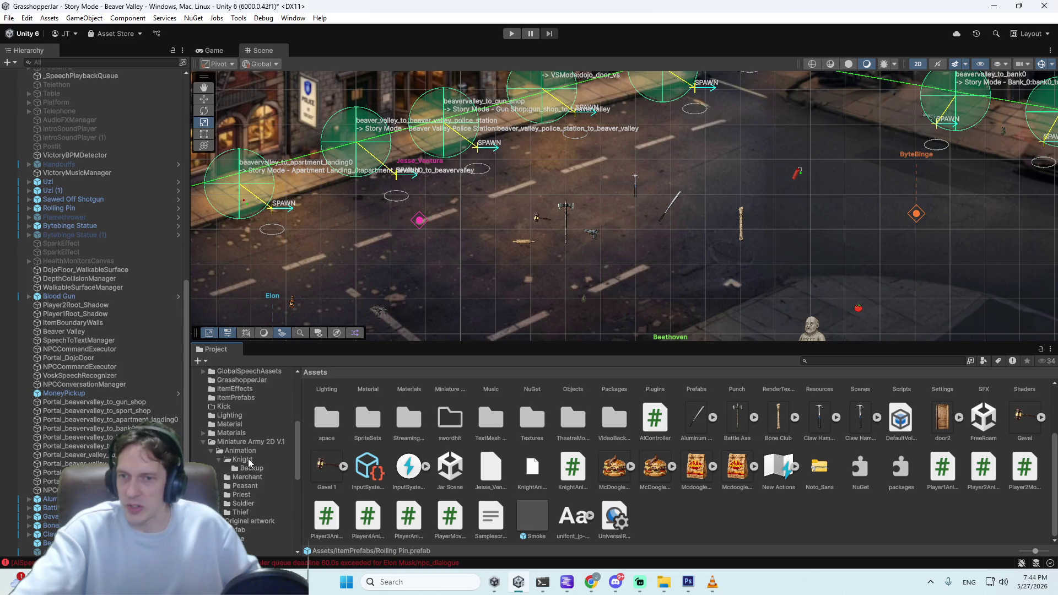
pyautogui.scroll(-10, 250, 458)
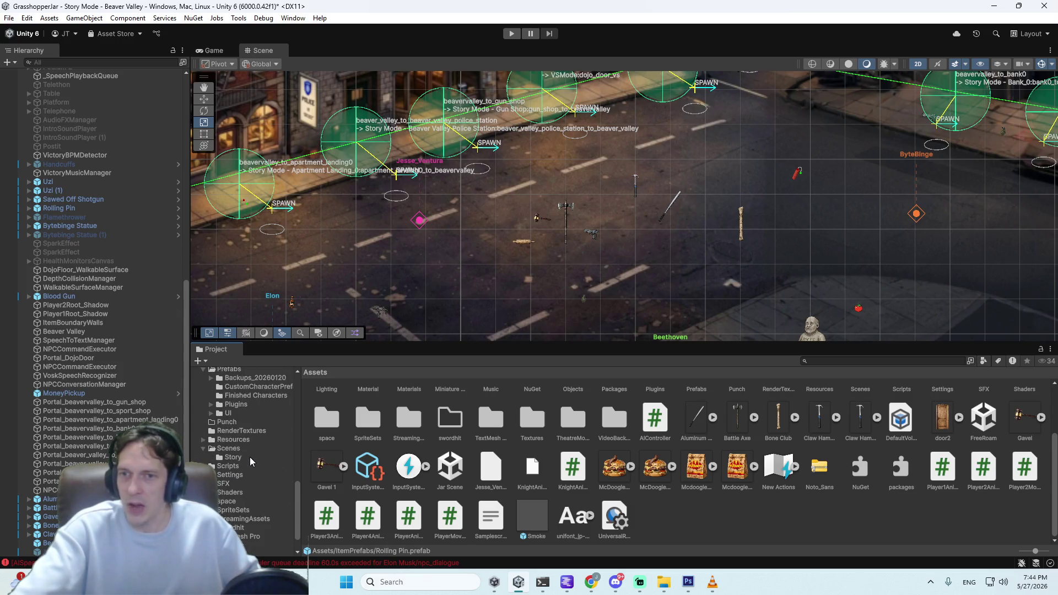
pyautogui.click(240, 448)
# Step: Inspect the Story Mode and TrialCharacterSelect scene files, then clear the selection
pyautogui.click(453, 446)
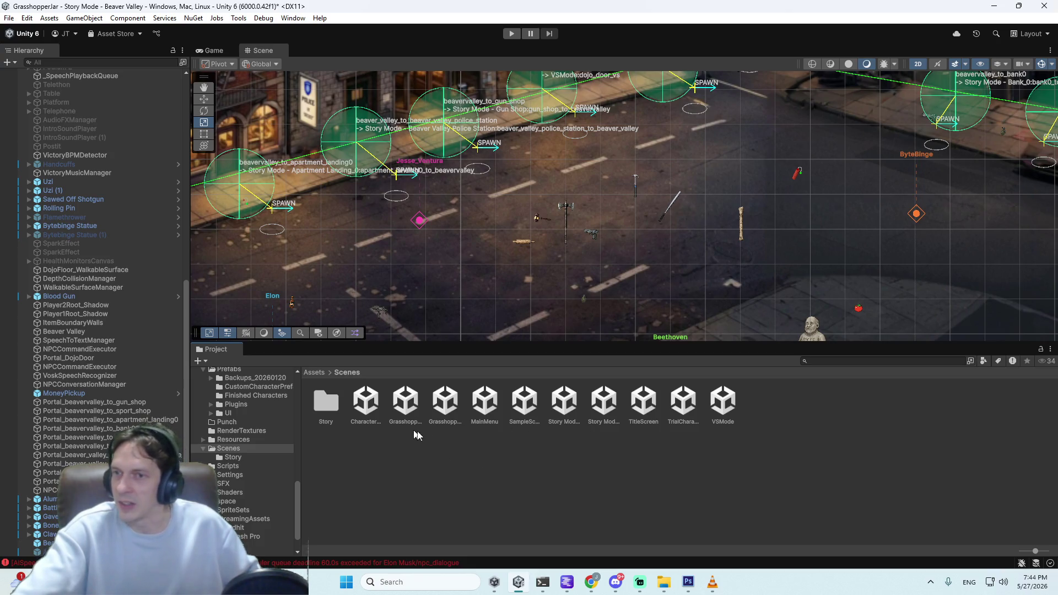
pyautogui.click(600, 417)
pyautogui.click(564, 399)
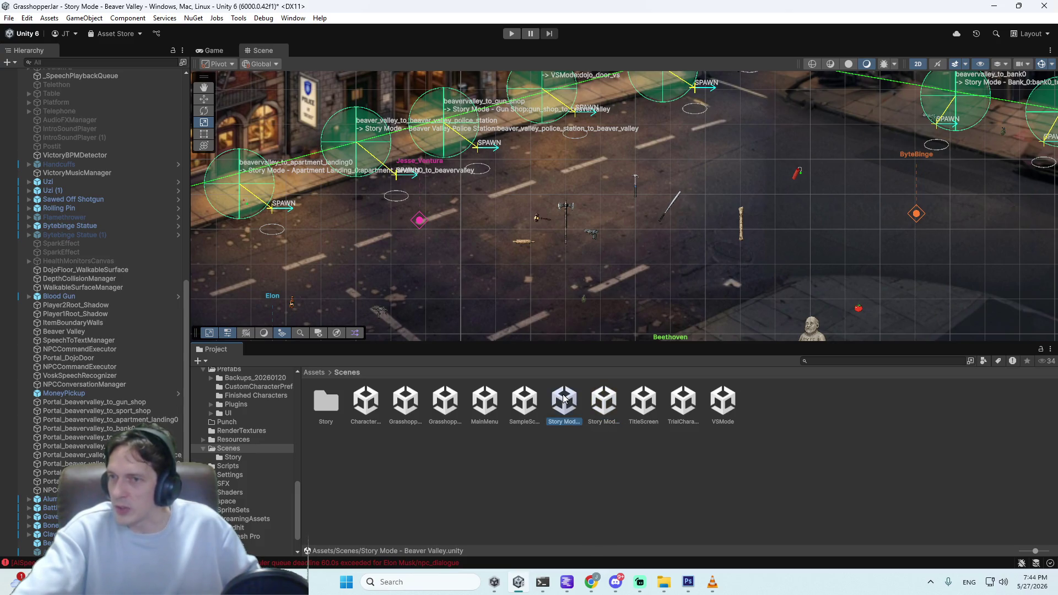
pyautogui.click(689, 406)
pyautogui.click(595, 449)
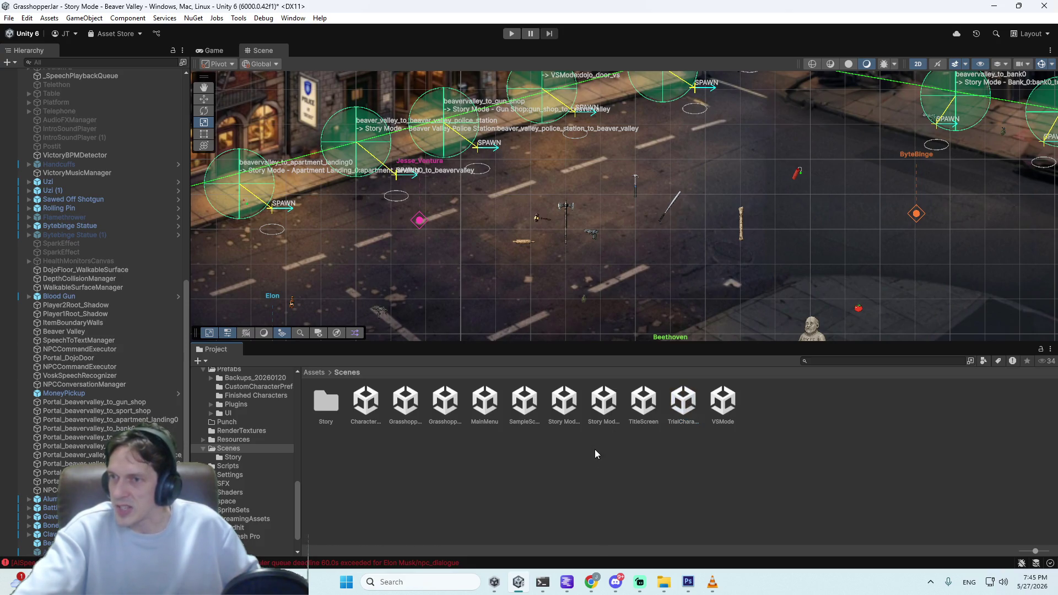
# Step: Open Story Mode - Court Trial Arena from the Story folder, saving Beaver Valley's changes first
pyautogui.doubleClick(332, 407)
pyautogui.click(675, 412)
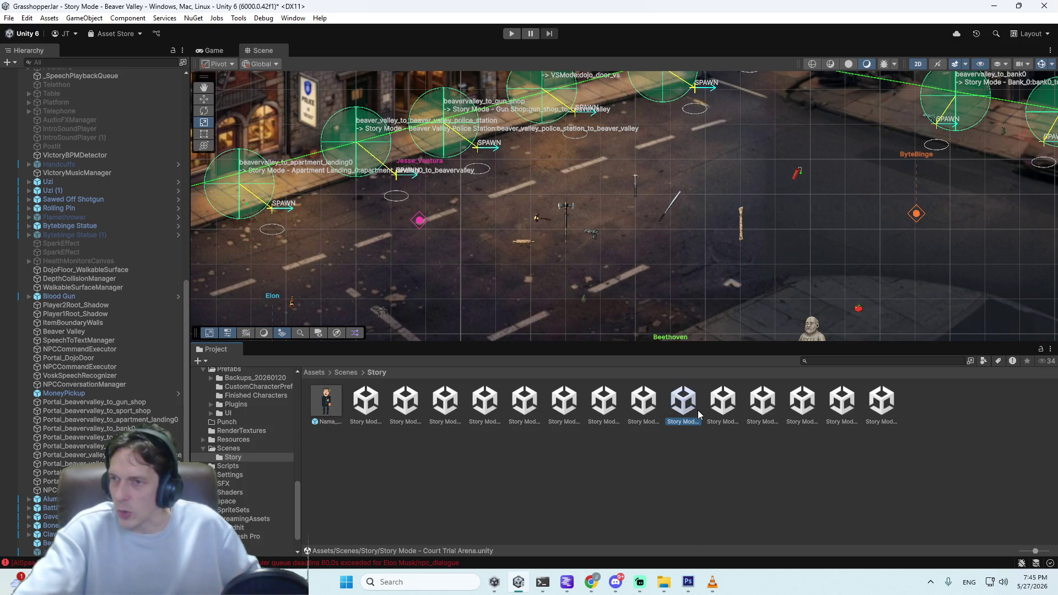
pyautogui.doubleClick(683, 407)
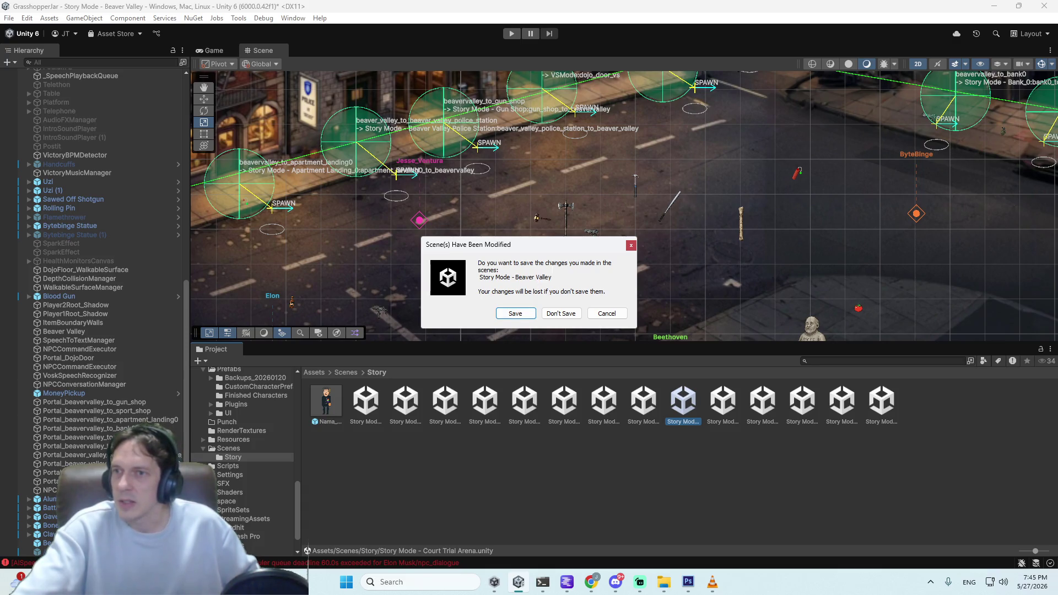
pyautogui.click(520, 312)
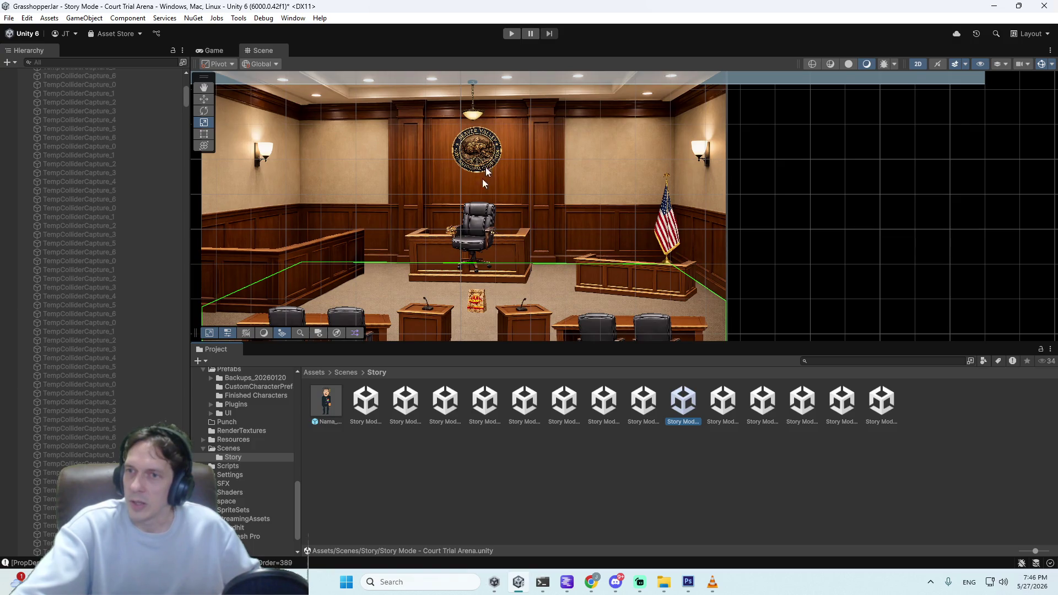
# Step: Enter Play mode to play-test the Court Trial Arena courtroom with its NPCs
pyautogui.click(513, 34)
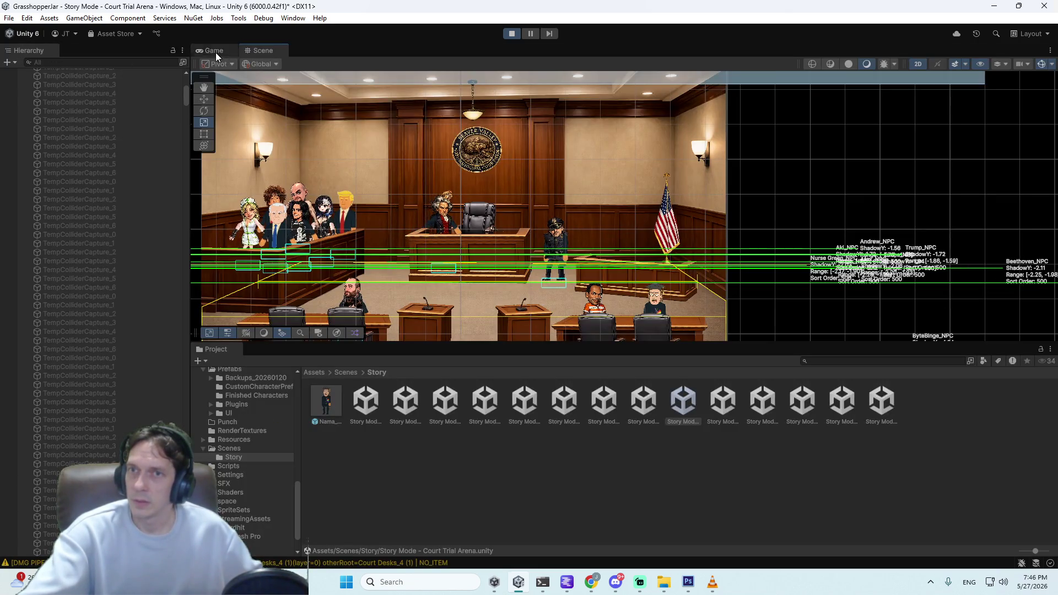
# Step: Watch the trial in a maximized Game view, stop it, check the cmd terminal, then restart Play
pyautogui.doubleClick(216, 52)
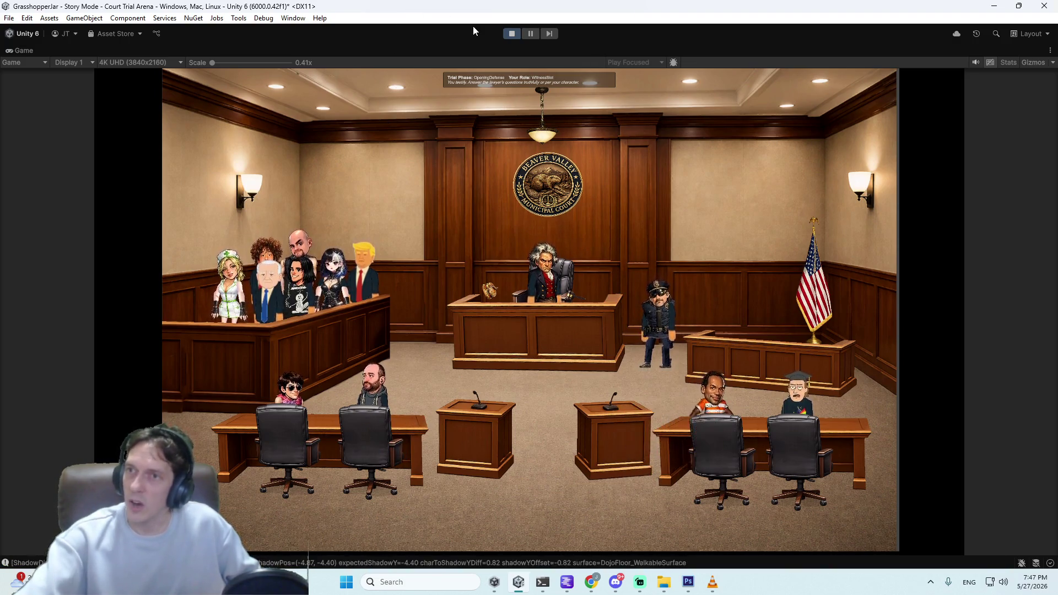
pyautogui.click(512, 35)
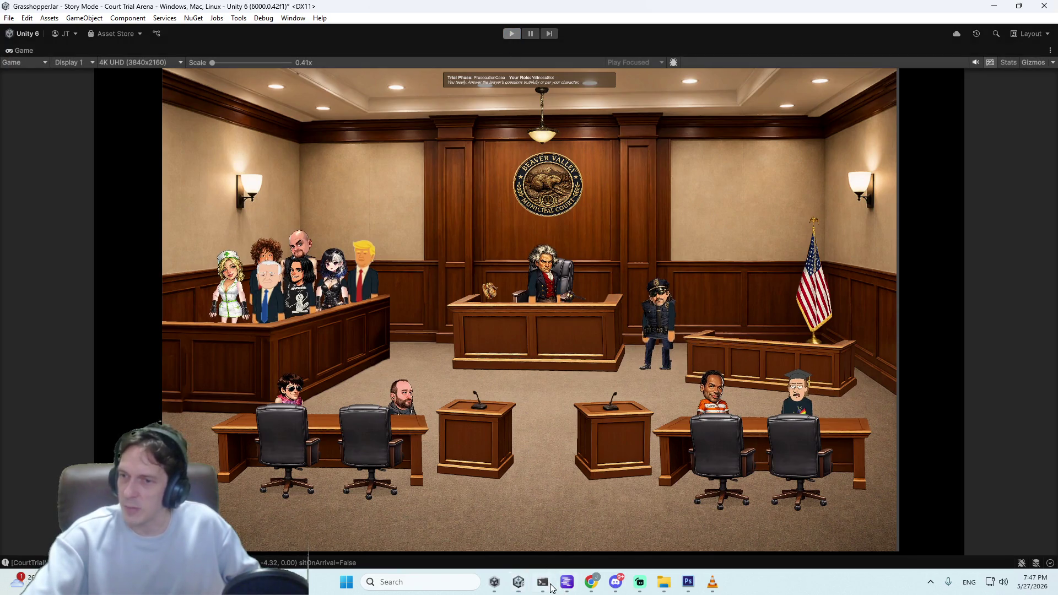
pyautogui.moveTo(551, 587)
pyautogui.click(505, 517)
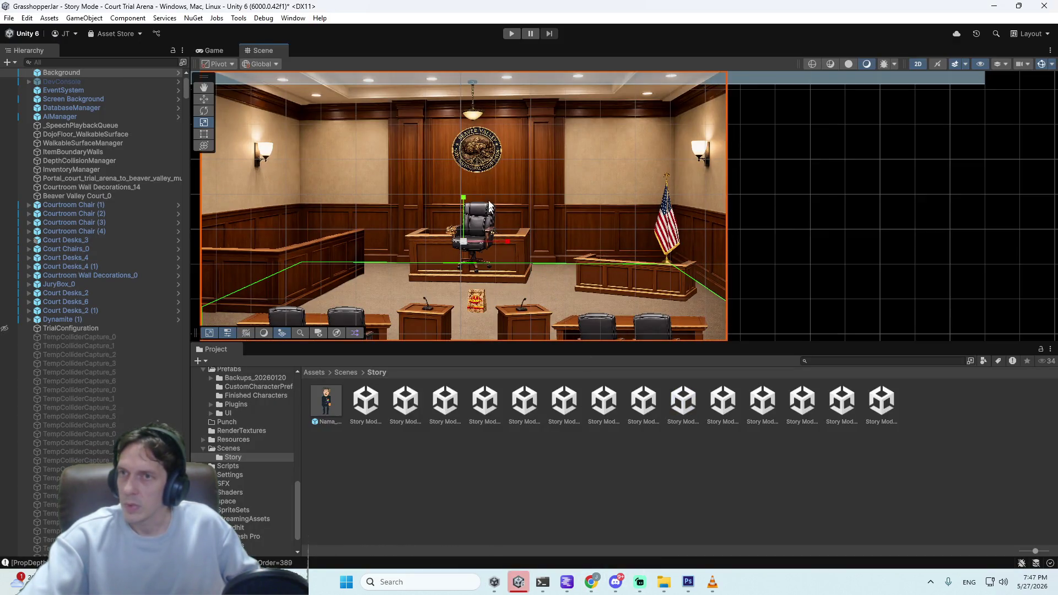
pyautogui.click(512, 33)
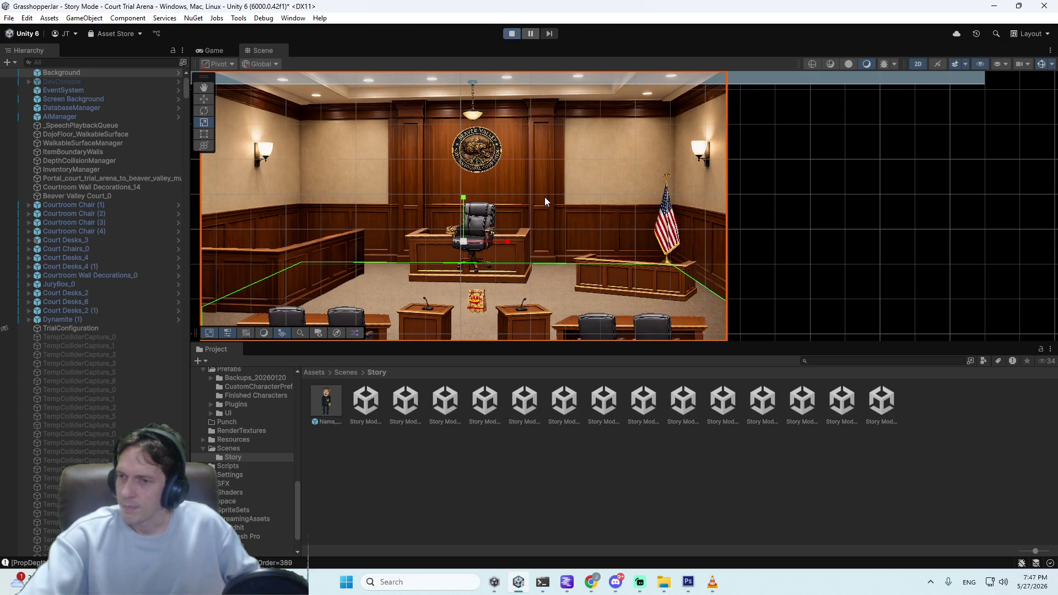
# Step: Confirm LM Studio's local server has Meta Llama 3.1 8B Instruct loaded, then return to Unity
pyautogui.click(568, 582)
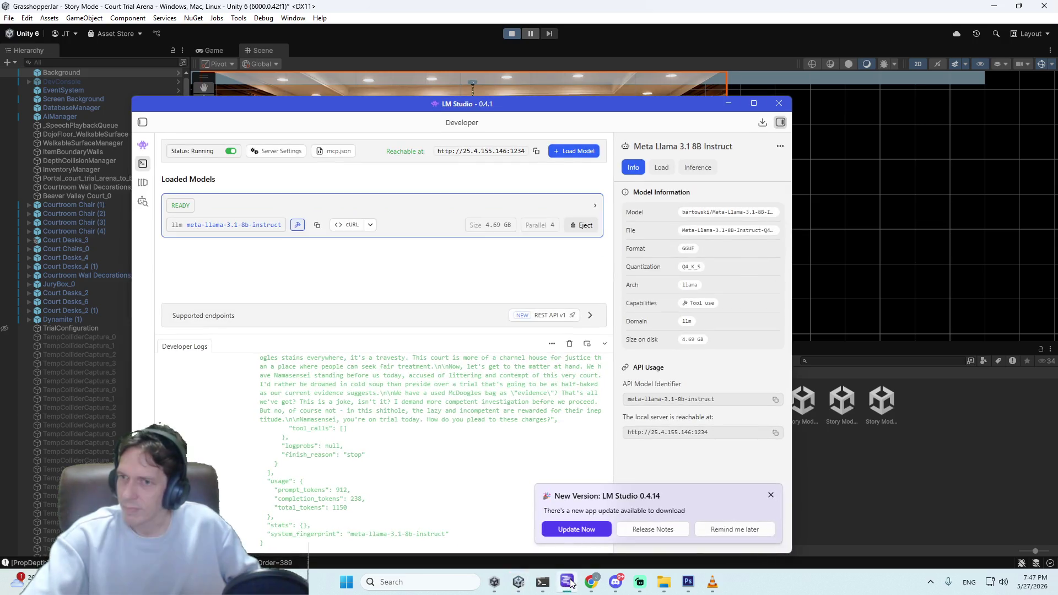
pyautogui.click(568, 582)
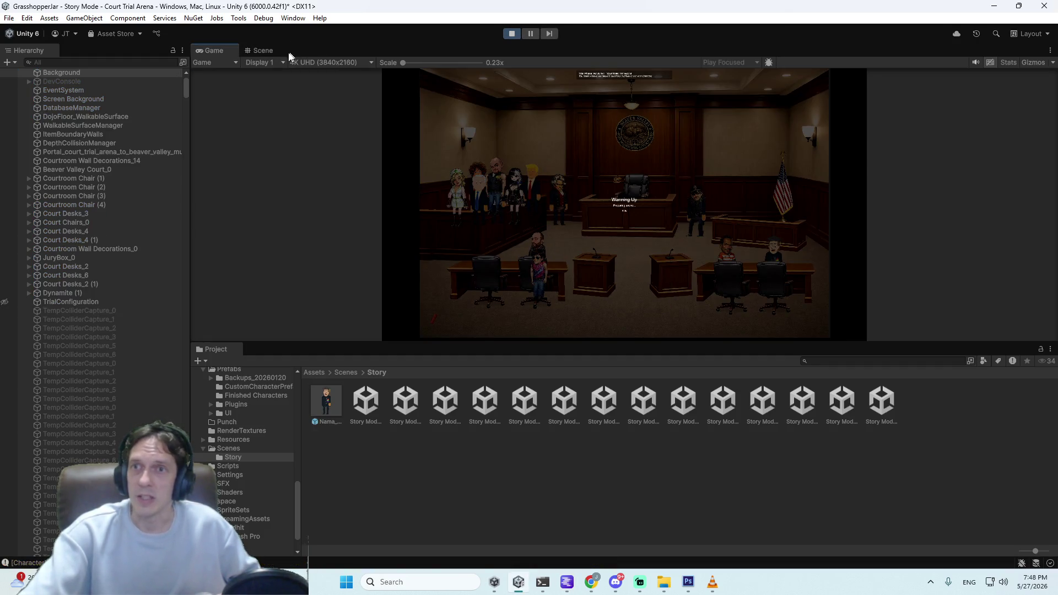
# Step: Watch the trial reach ProsecutorCase in a maximized Game view, moving the judge's item onto the bench, then stop
pyautogui.doubleClick(211, 50)
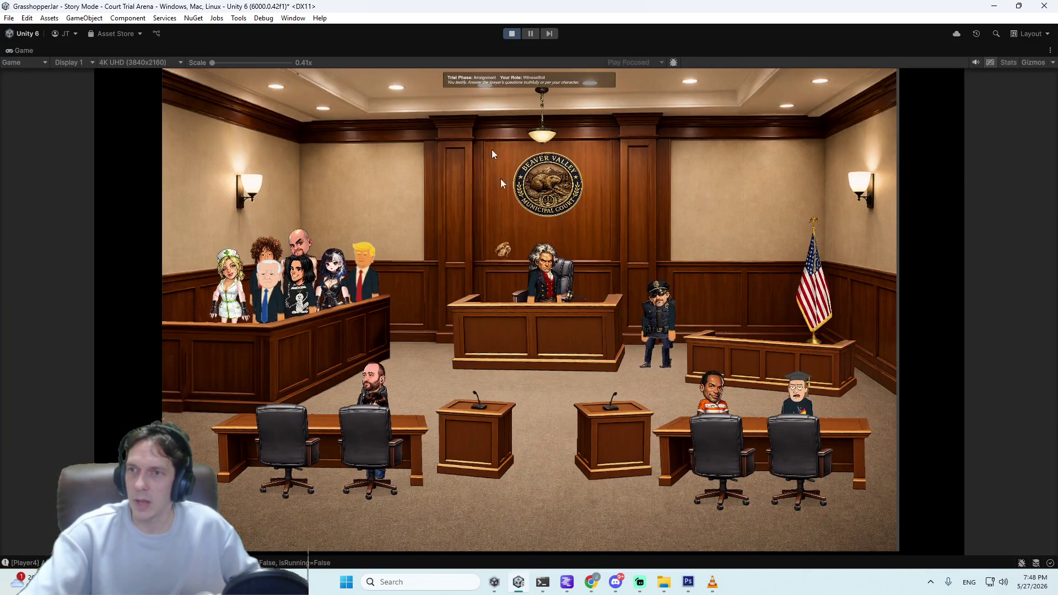
pyautogui.moveTo(500, 258); pyautogui.dragTo(491, 293)
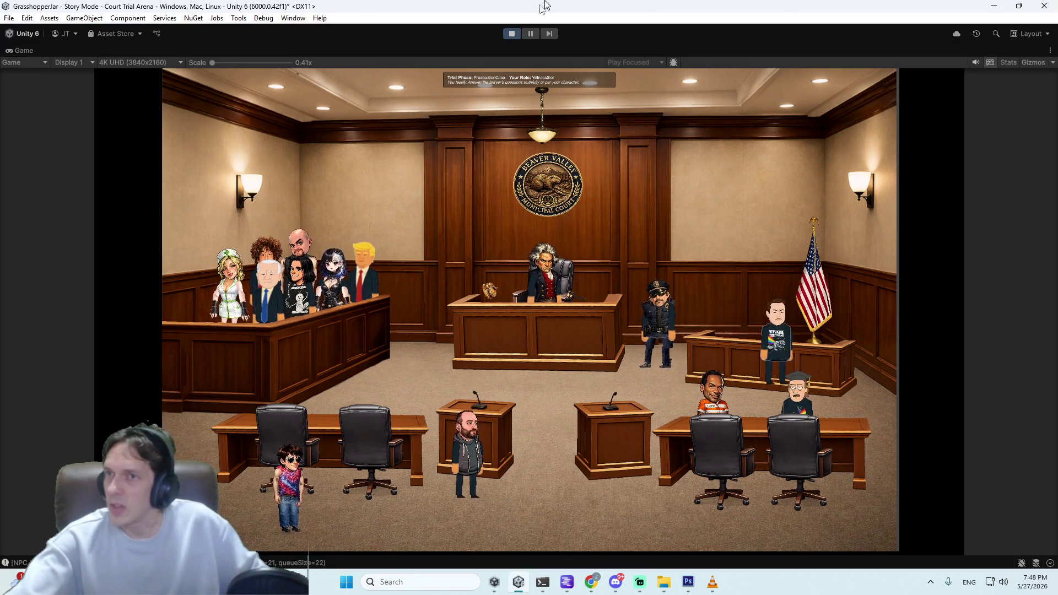
pyautogui.click(512, 34)
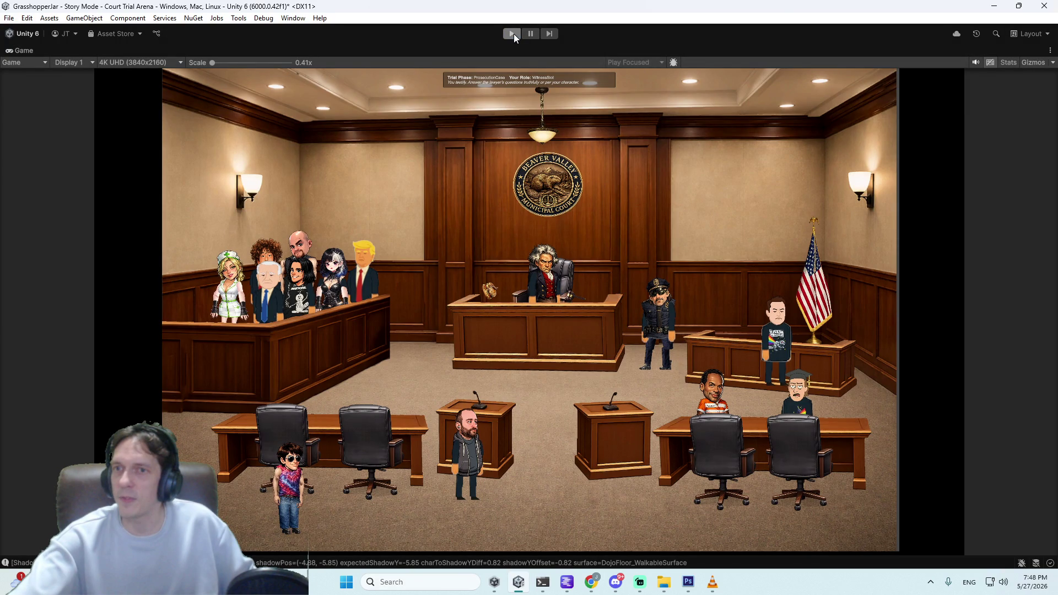